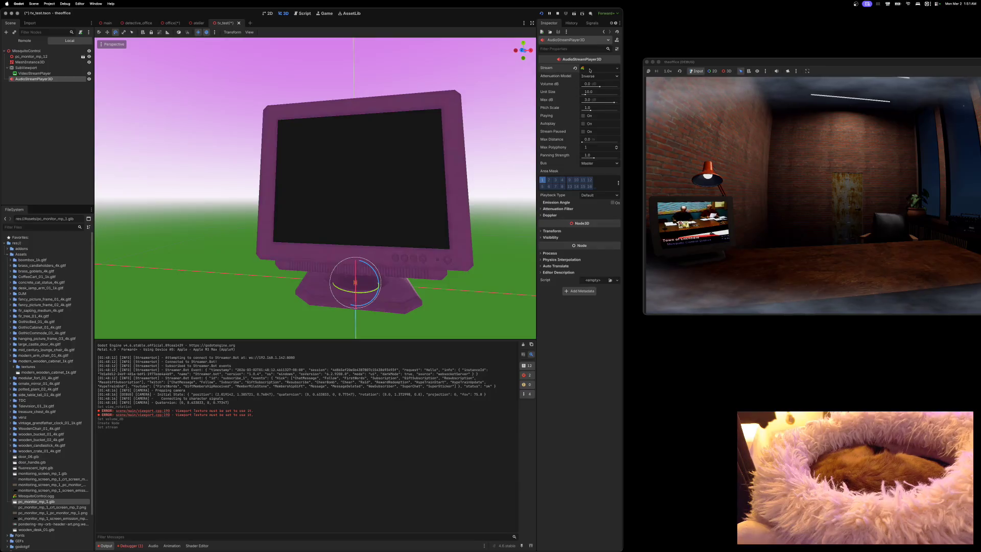
Clear the AudioStreamPlayer3D's Stream so it has none, then show the audio bus layout.
click(581, 77)
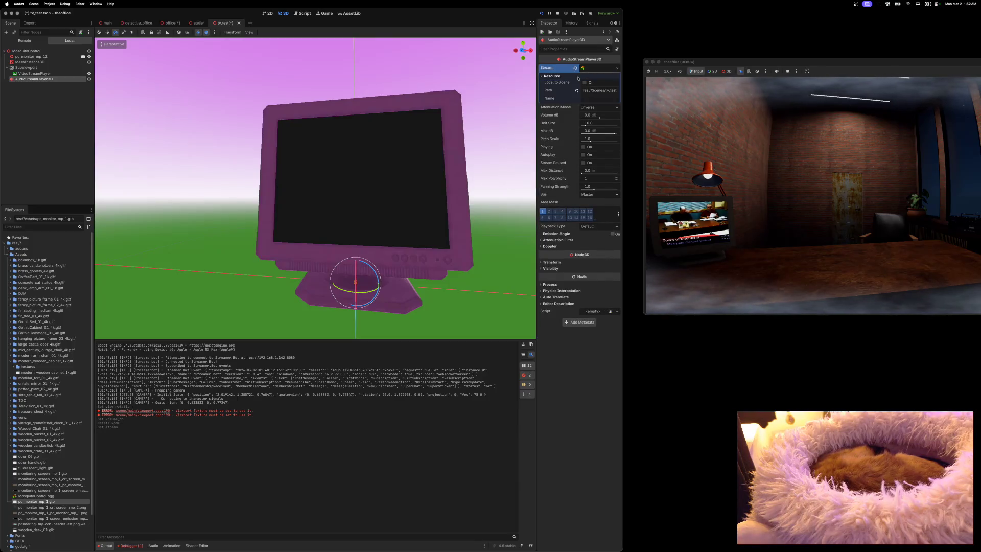
click(577, 77)
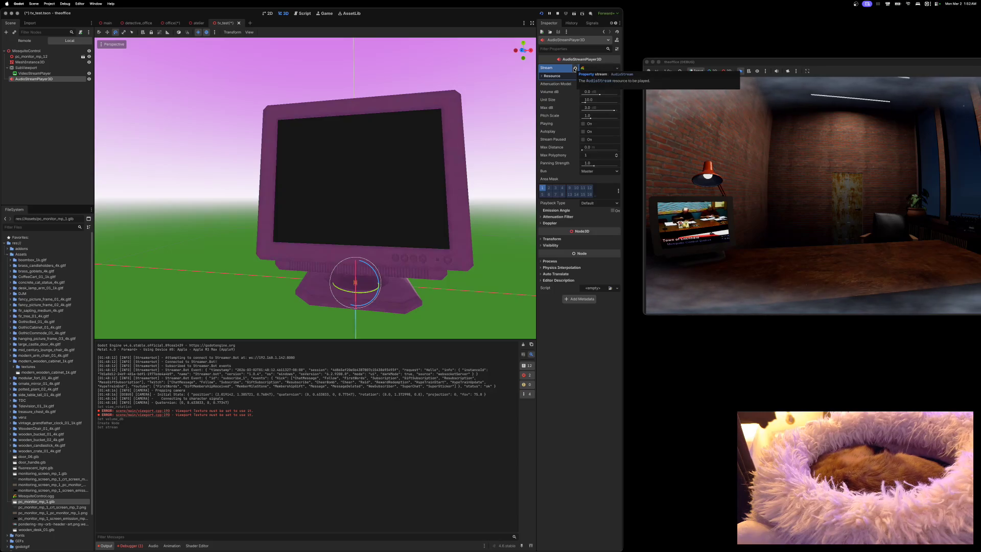
click(575, 69)
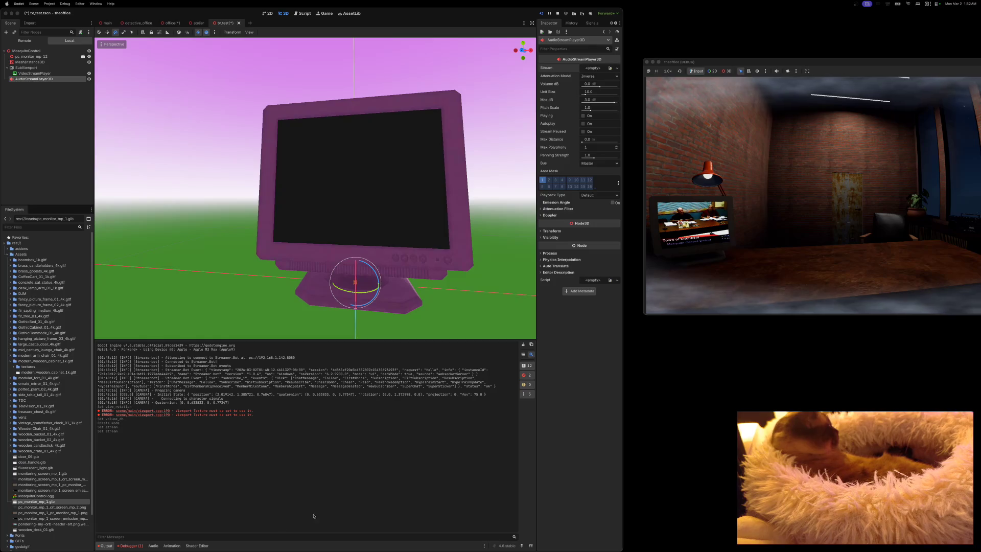
click(153, 546)
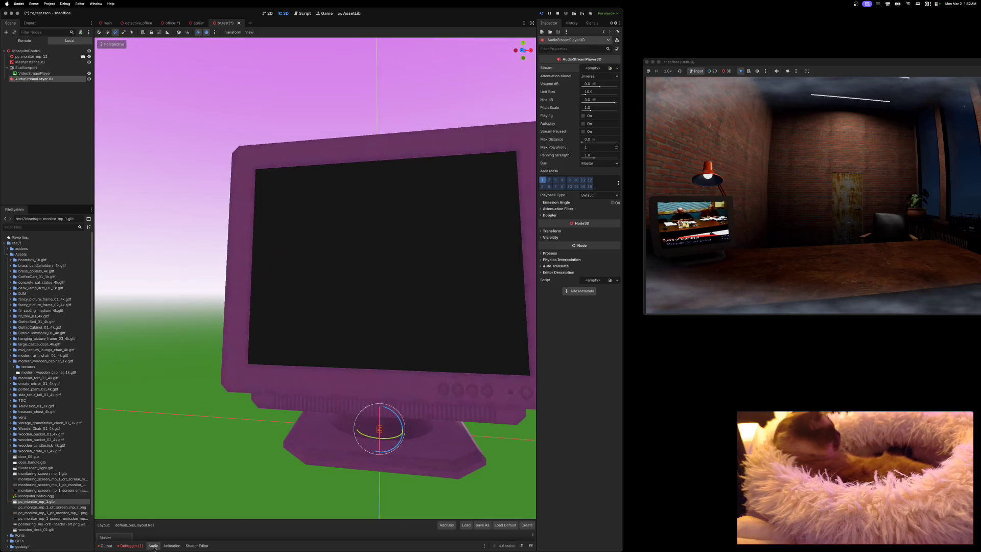
Enlarge the Audio panel, add a new bus and rename it 'Mosquito'.
drag(217, 523, 236, 407)
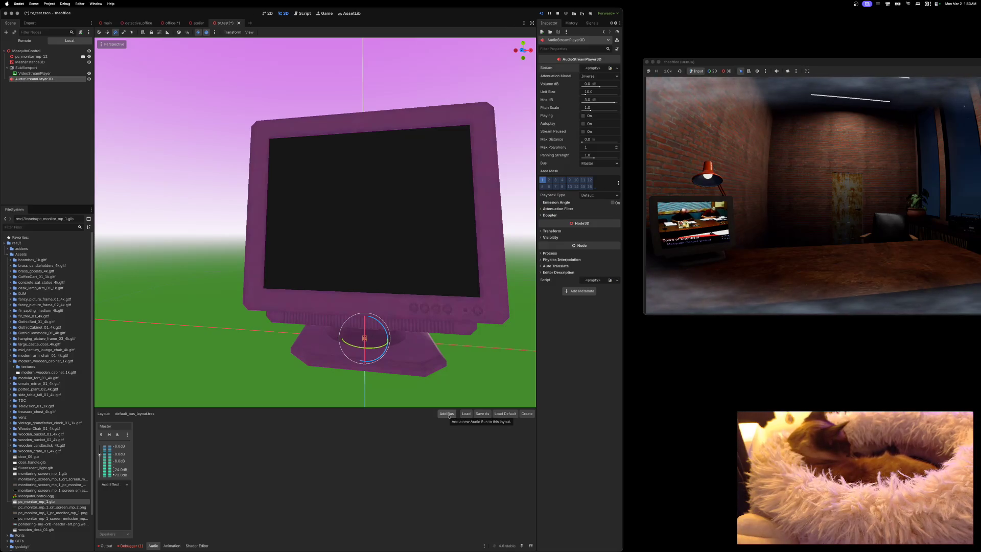
click(448, 416)
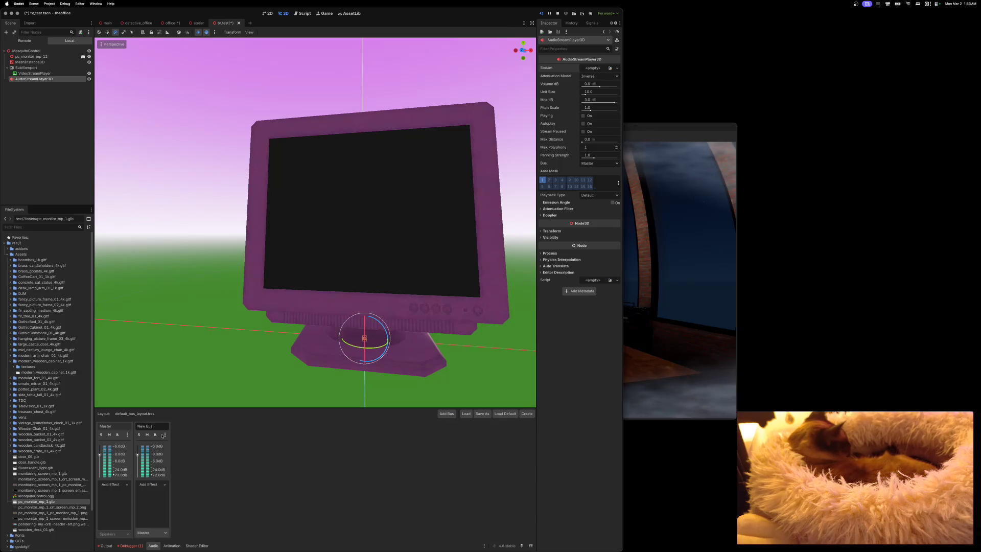
click(150, 426)
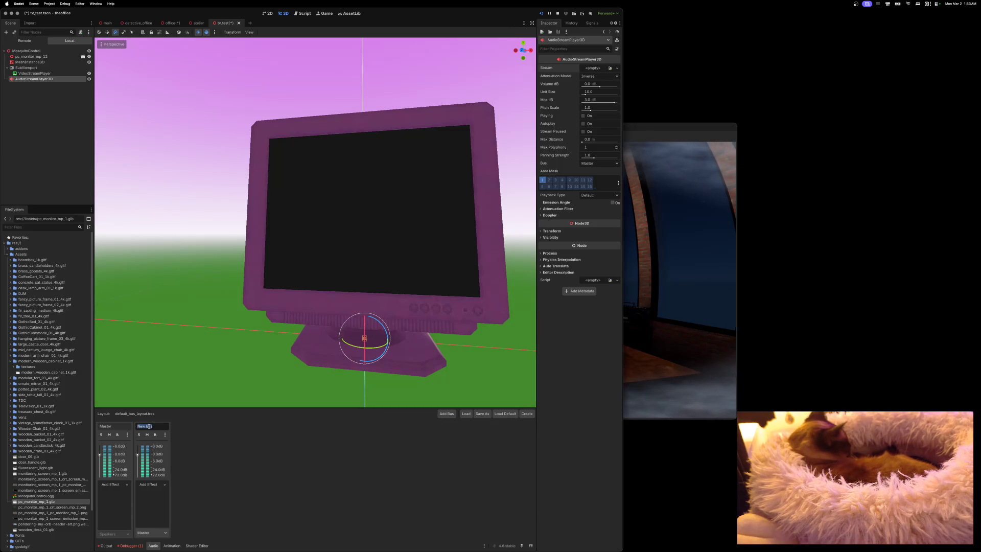
text(Mosquito)
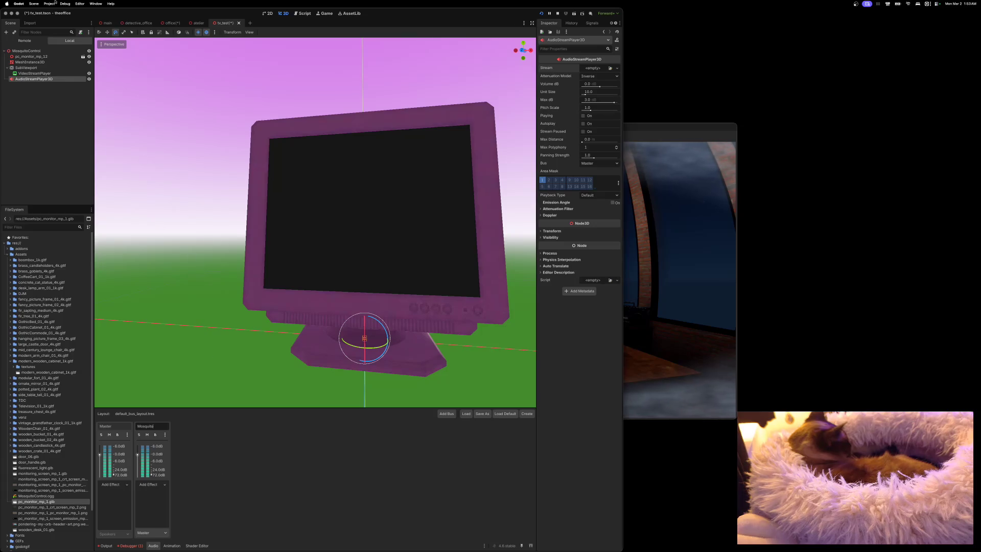
click(34, 73)
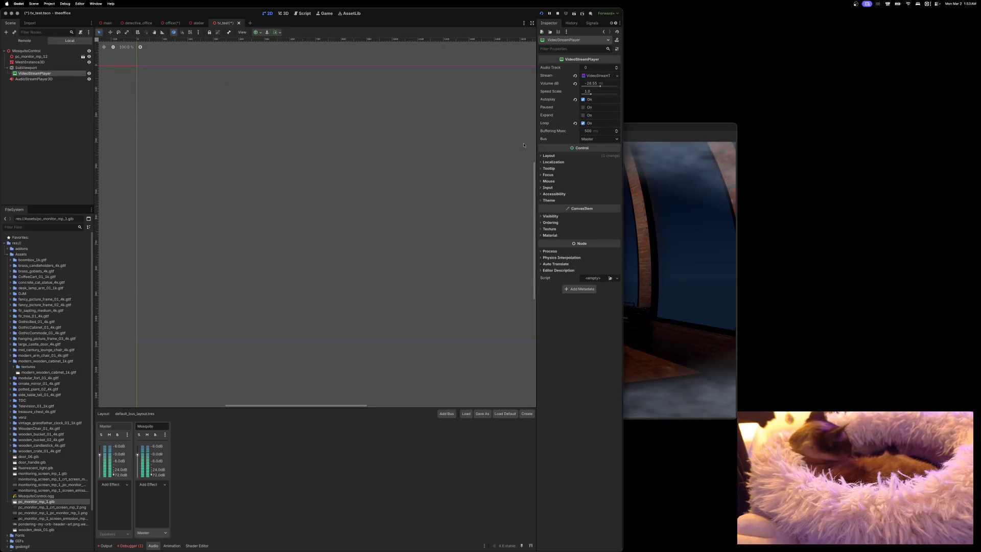
Route the VideoStreamPlayer's Bus to Mosquito and add a Capture effect on that bus.
click(599, 139)
click(600, 151)
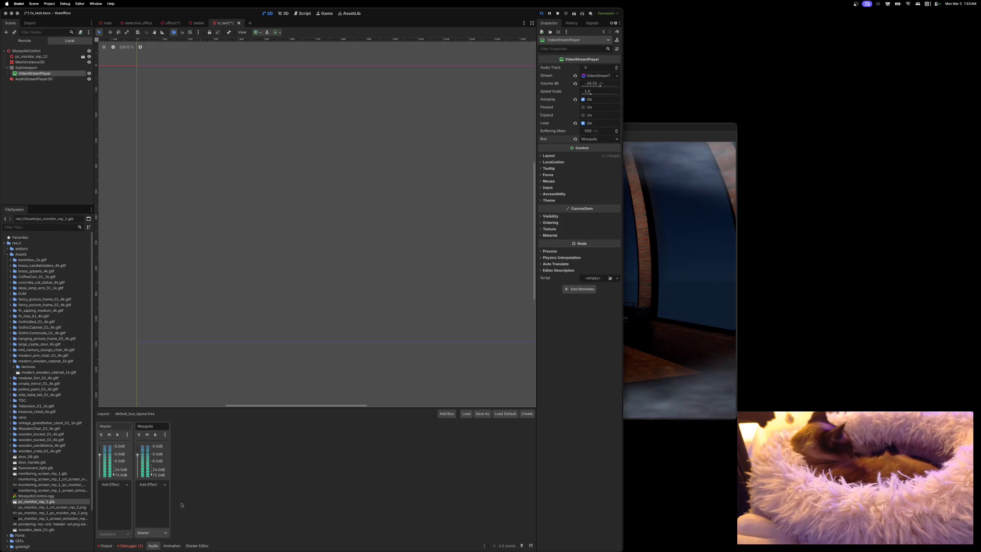
click(161, 485)
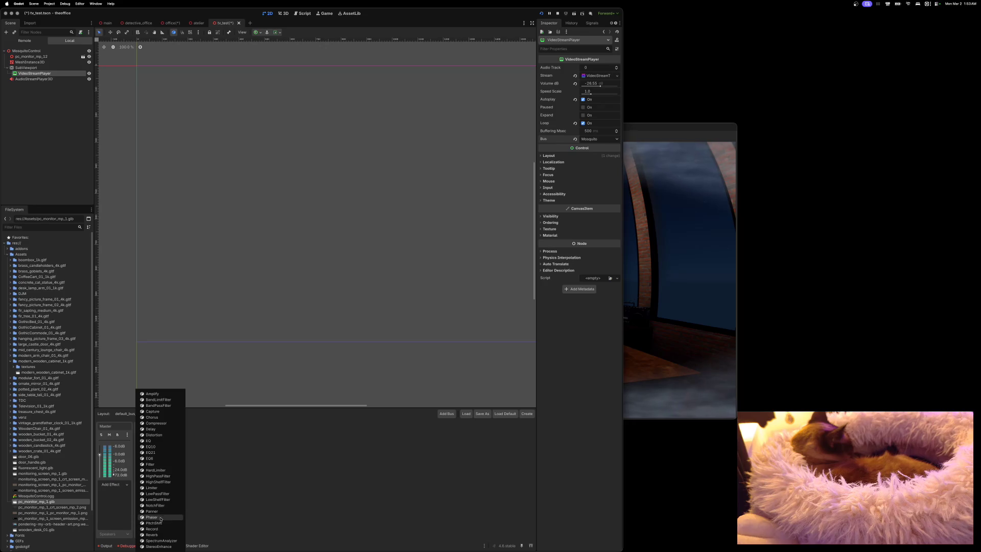
click(152, 412)
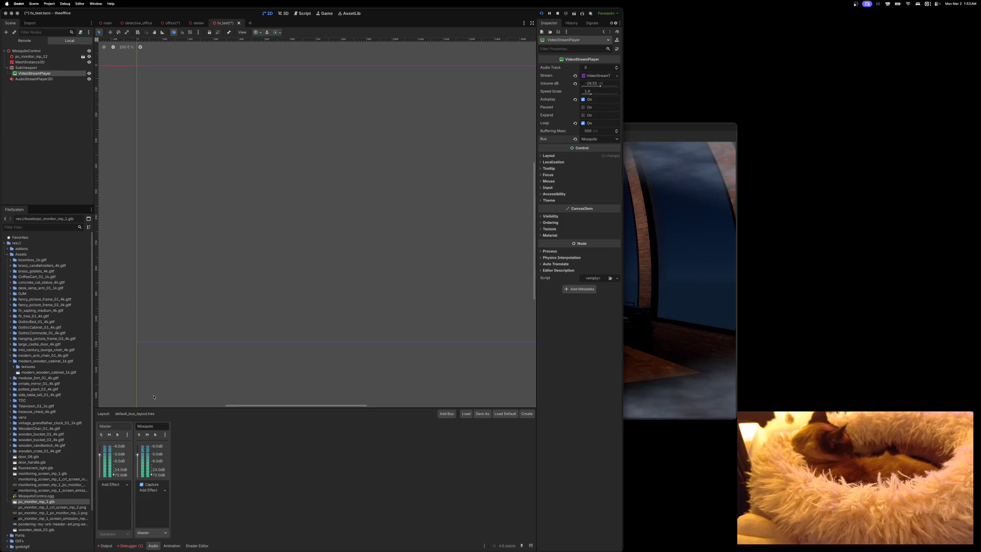
click(31, 79)
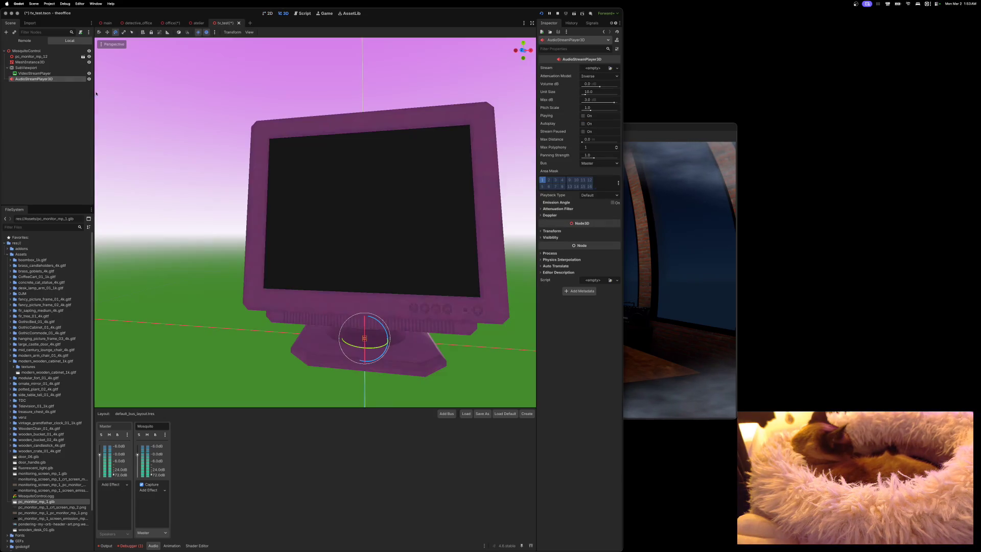
Assign a new AudioStreamGenerator as the AudioStreamPlayer3D's stream and review the Capture effect.
click(593, 68)
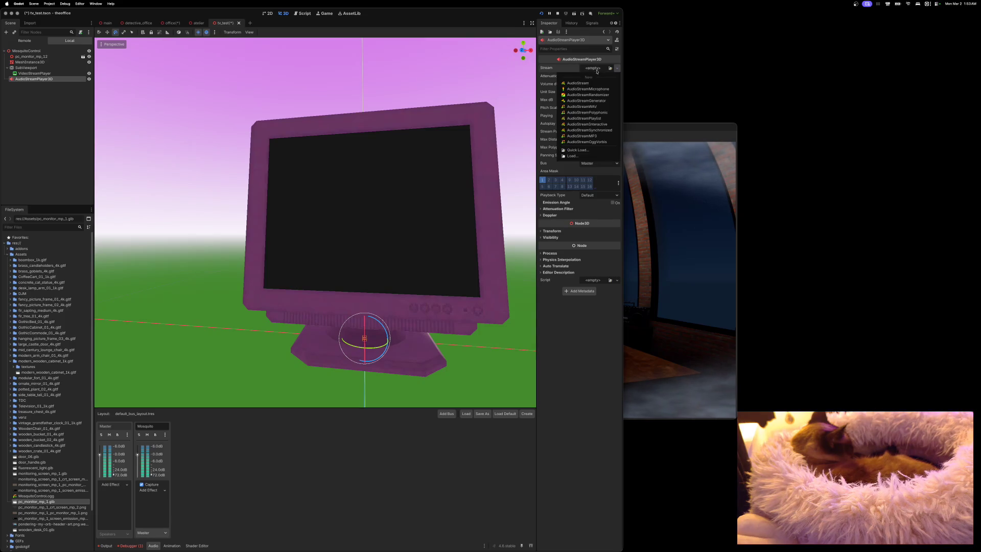
click(591, 101)
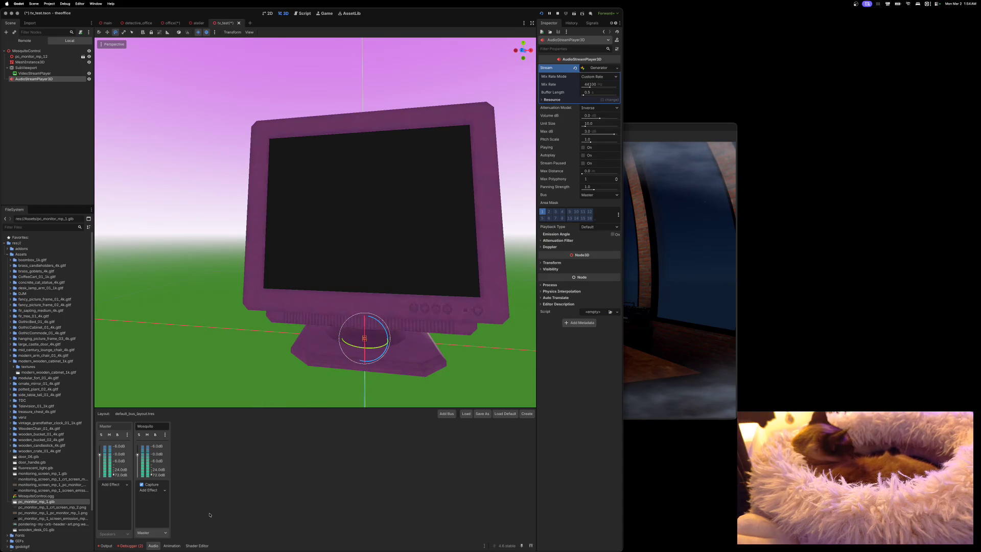
click(145, 485)
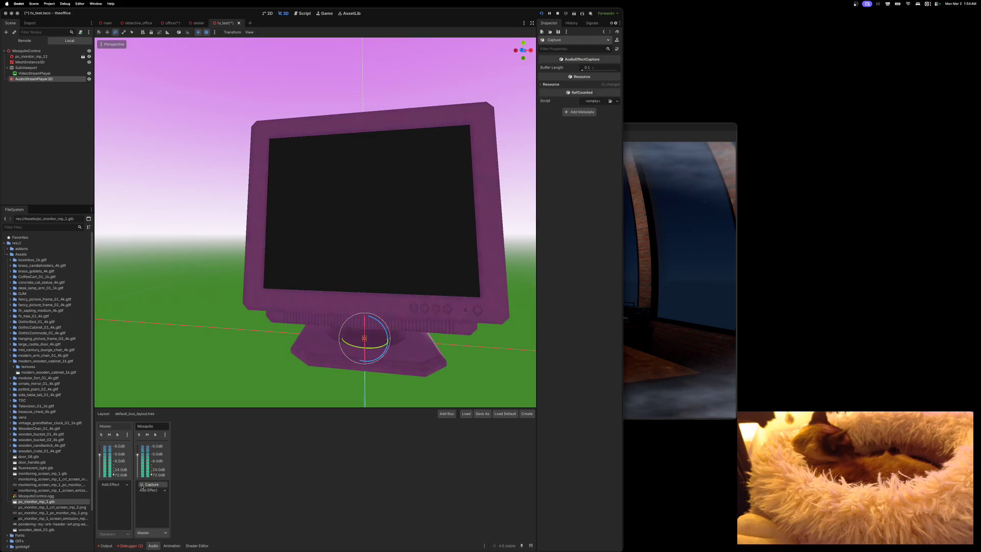
Add a Distortion effect to the Mosquito bus and stop the running game.
click(153, 491)
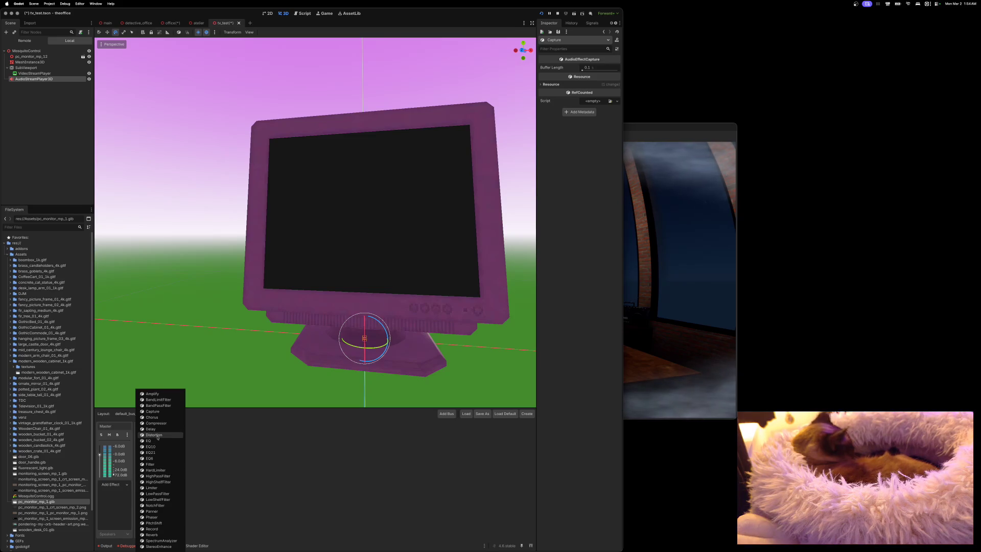
key(Escape)
click(156, 490)
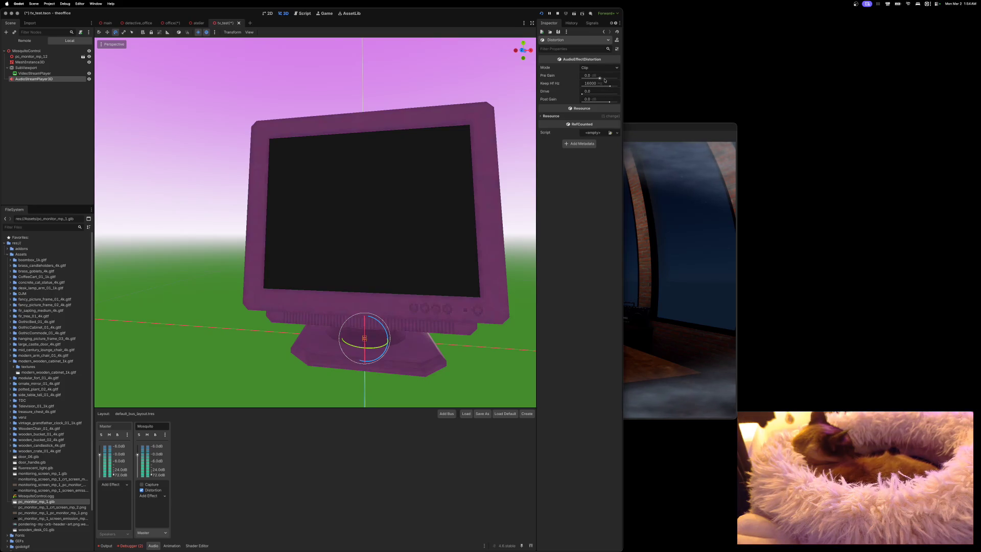
click(557, 14)
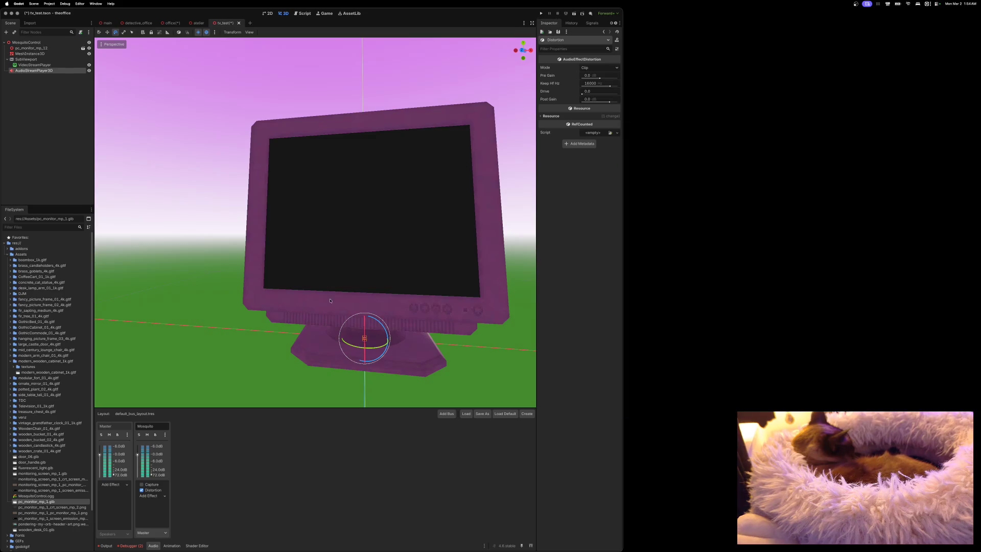
Review the Debugger Errors list, save the tv_test scene and run the project.
click(137, 546)
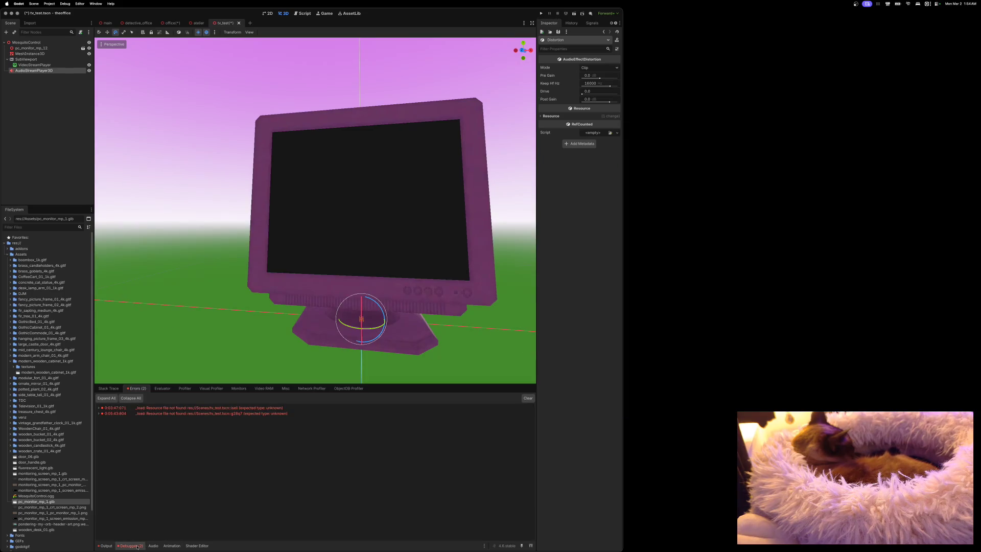
mouse_move(166, 408)
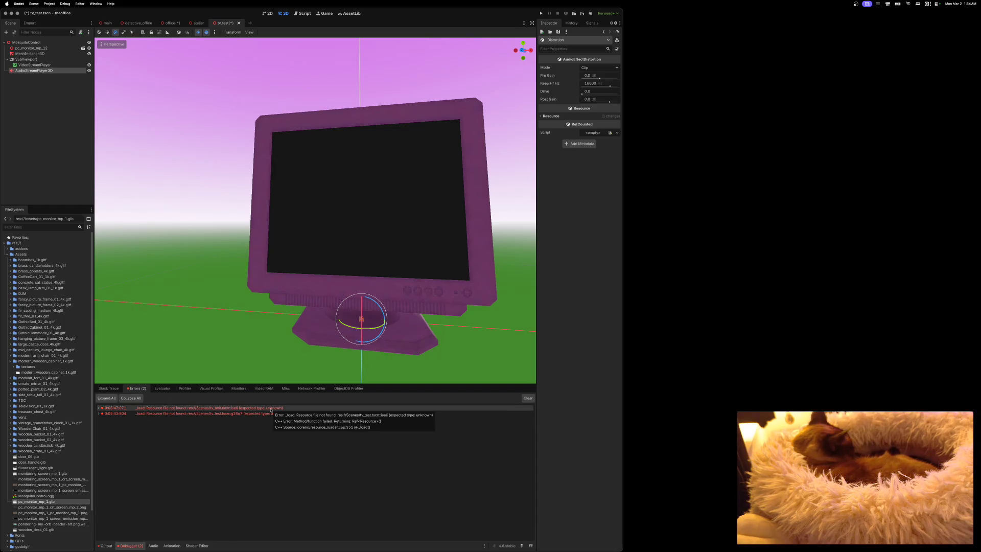
mouse_move(271, 414)
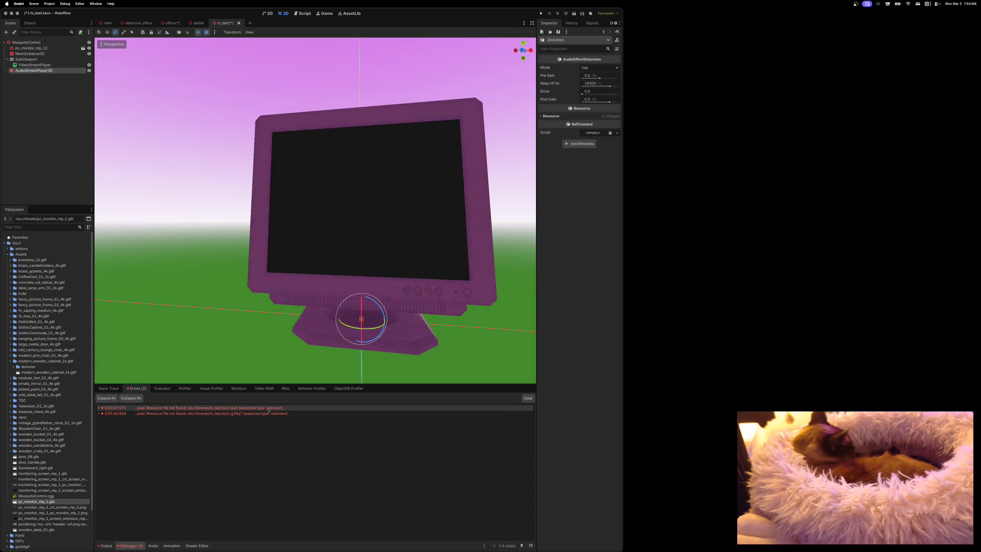
key(super+s)
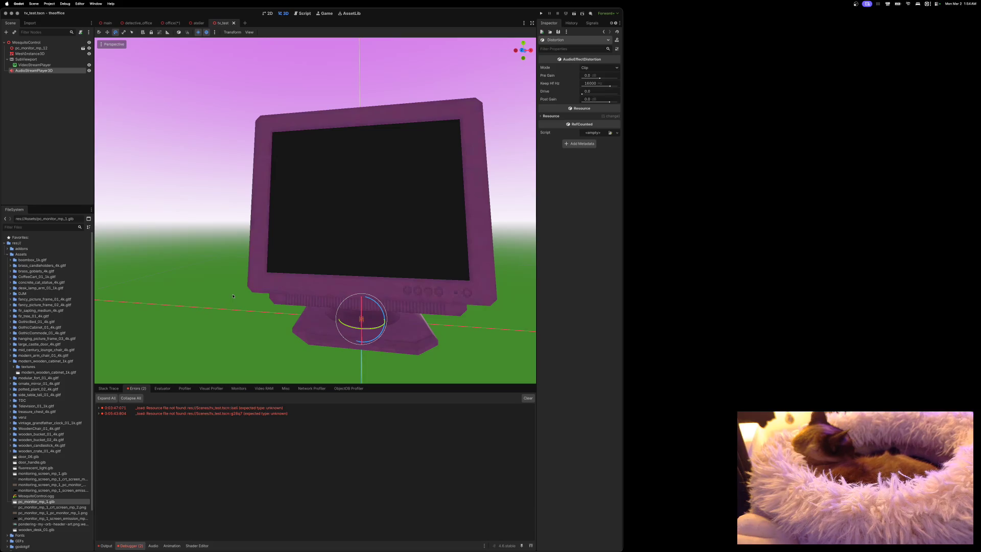
click(541, 14)
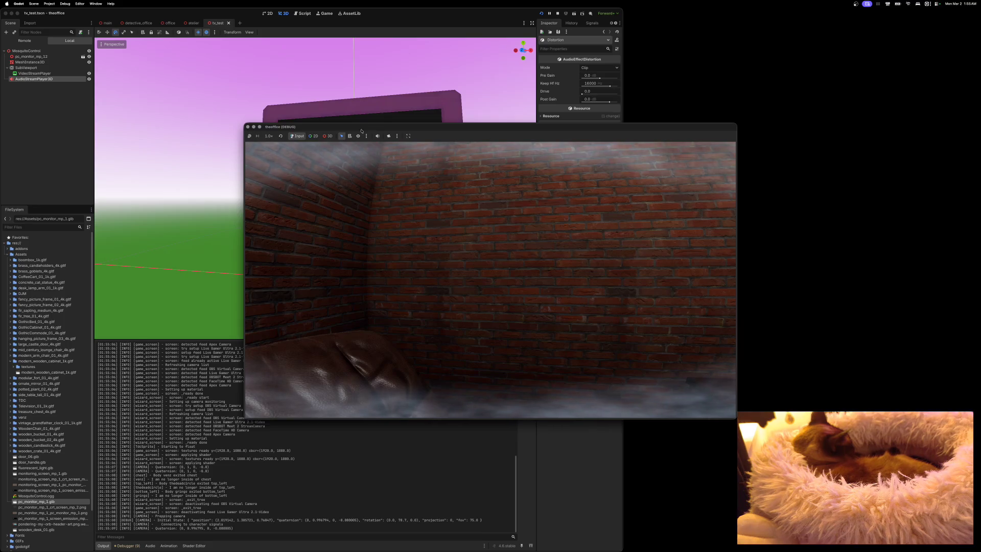
Lower the Mosquito bus volume to -24.9 dB and disable its Distortion effect.
mouse_move(376, 131)
mouse_down()
mouse_move(505, 98)
mouse_move(487, 182)
mouse_move(548, 150)
mouse_up()
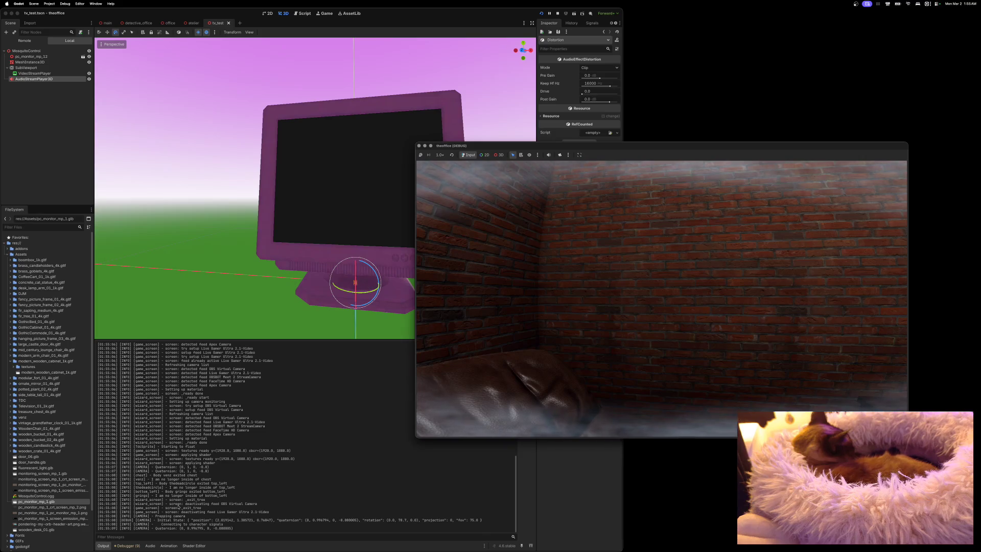
click(150, 546)
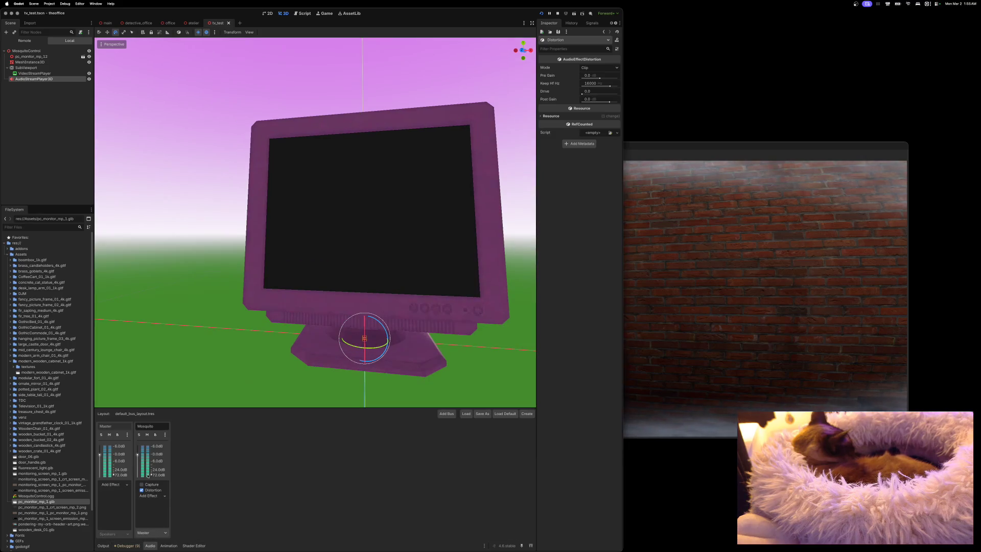
mouse_move(138, 455)
mouse_down()
mouse_move(138, 476)
mouse_move(137, 452)
mouse_up()
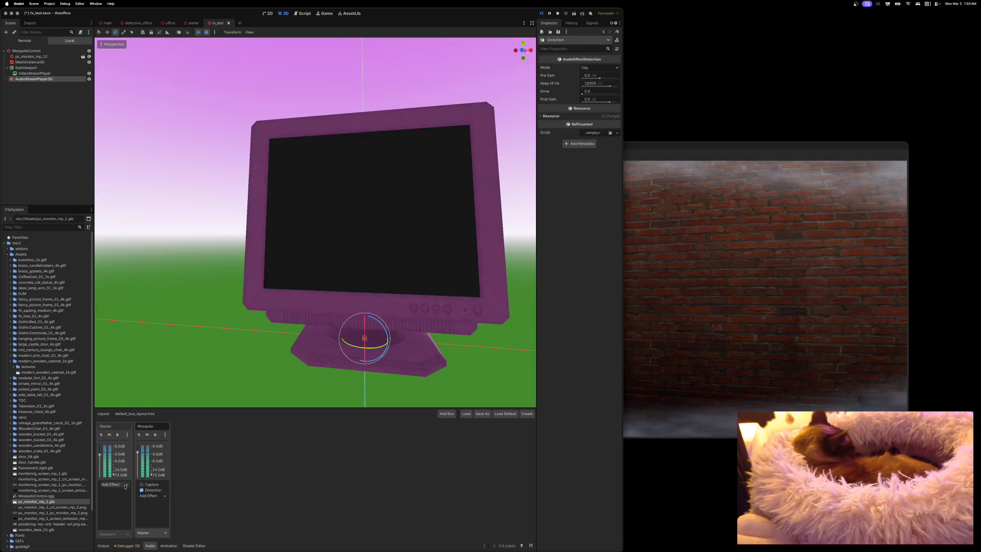
click(124, 485)
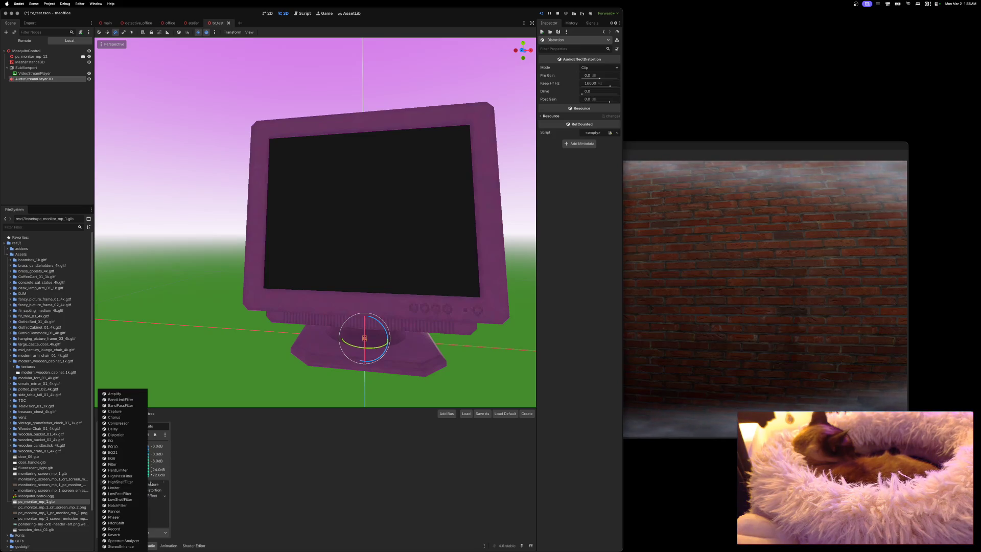
click(224, 487)
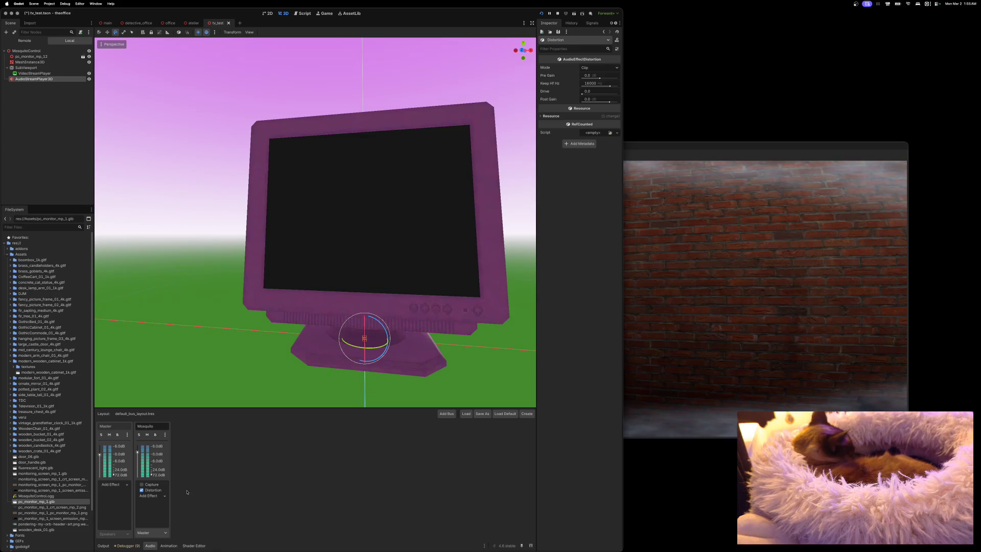
click(142, 491)
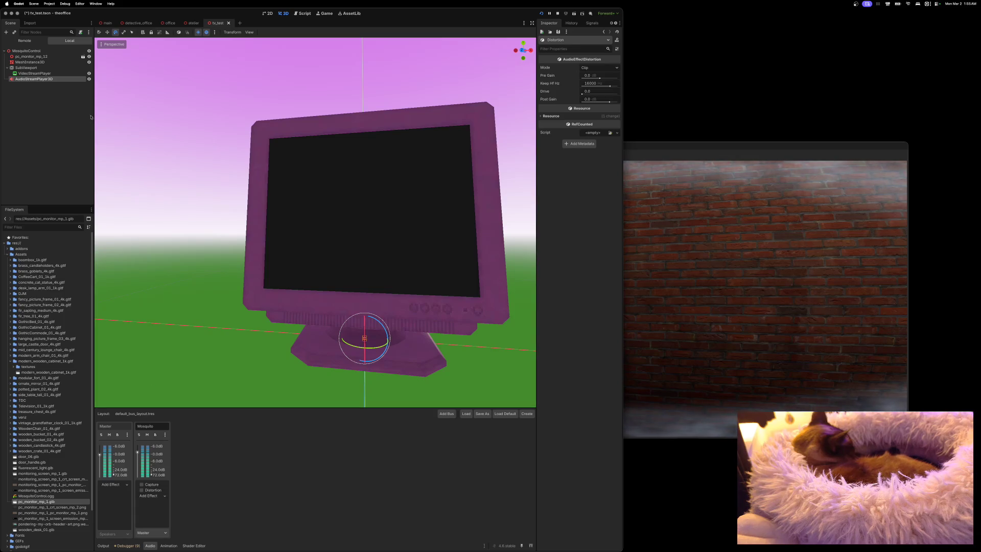
Raise the VideoStreamPlayer's Speed Scale, then stop the running game.
click(38, 74)
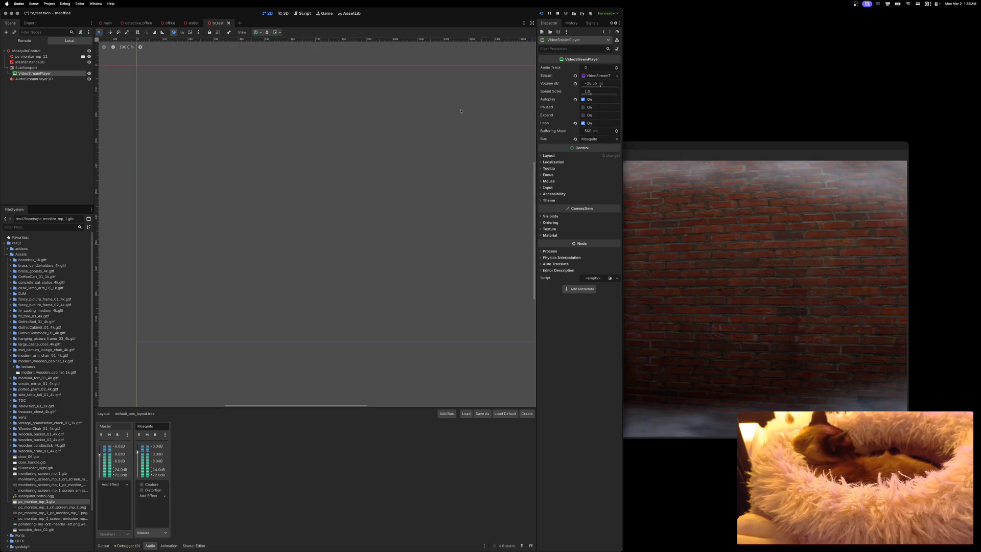
mouse_move(591, 94)
mouse_down()
mouse_move(605, 95)
mouse_move(589, 96)
mouse_up()
drag(675, 150, 612, 141)
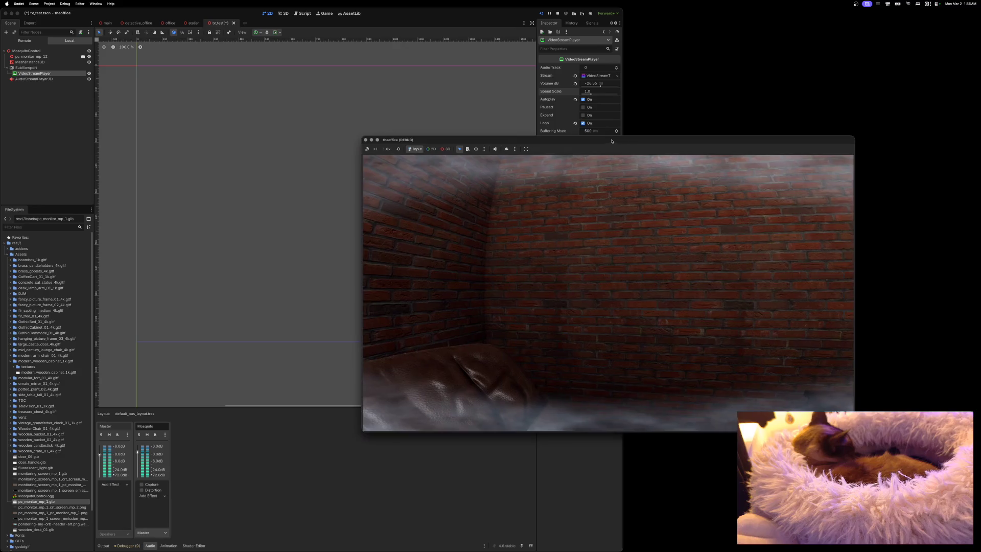
click(365, 139)
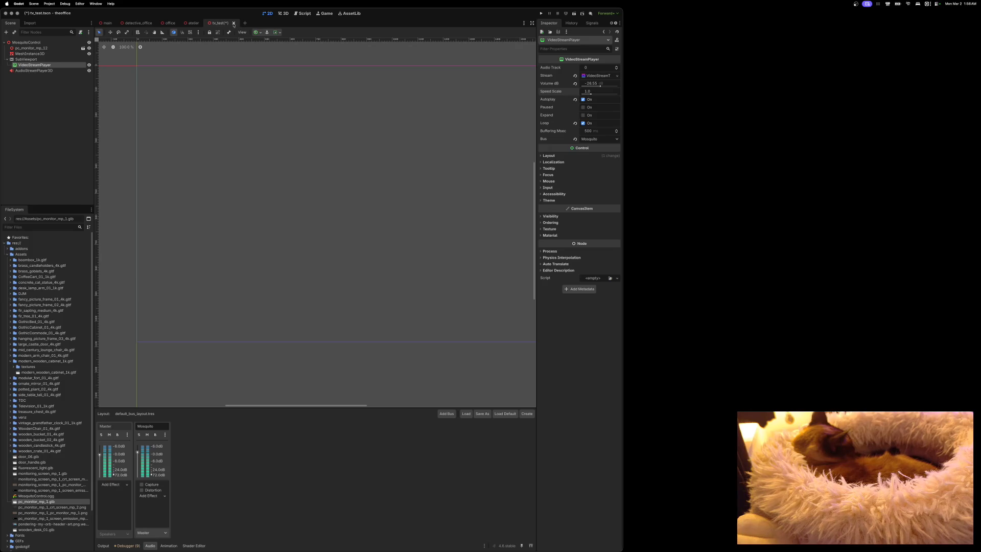
click(169, 23)
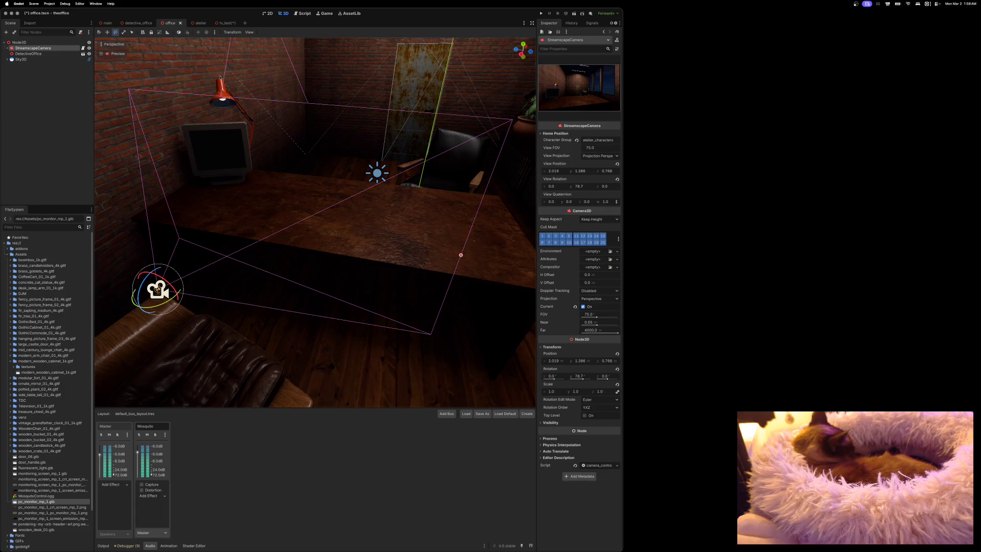
Revert the office camera's View Rotation Y to 0 and run the game beside the editor.
click(617, 179)
click(541, 14)
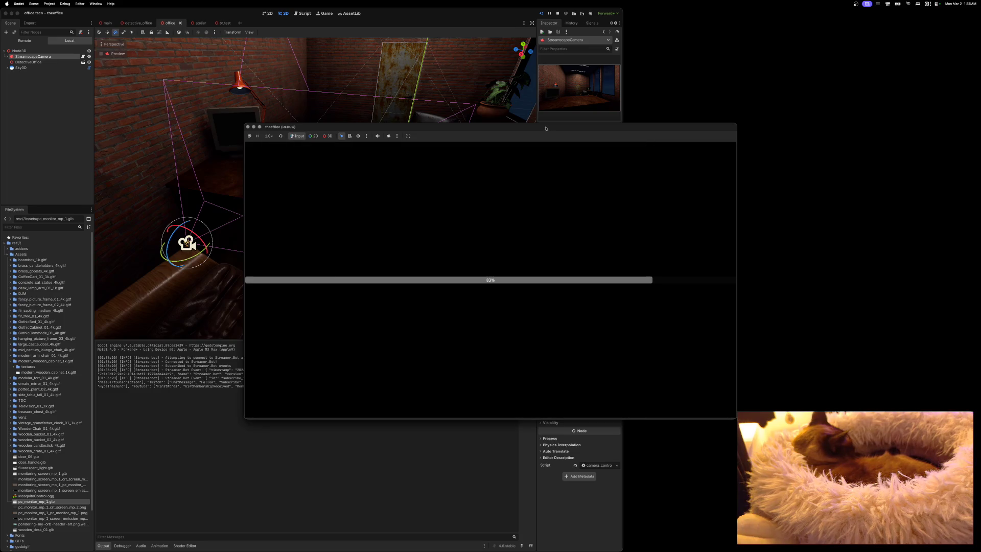
mouse_move(545, 128)
mouse_down()
mouse_move(691, 99)
mouse_move(717, 70)
mouse_move(715, 89)
mouse_move(739, 104)
mouse_move(835, 64)
mouse_move(924, 59)
mouse_up()
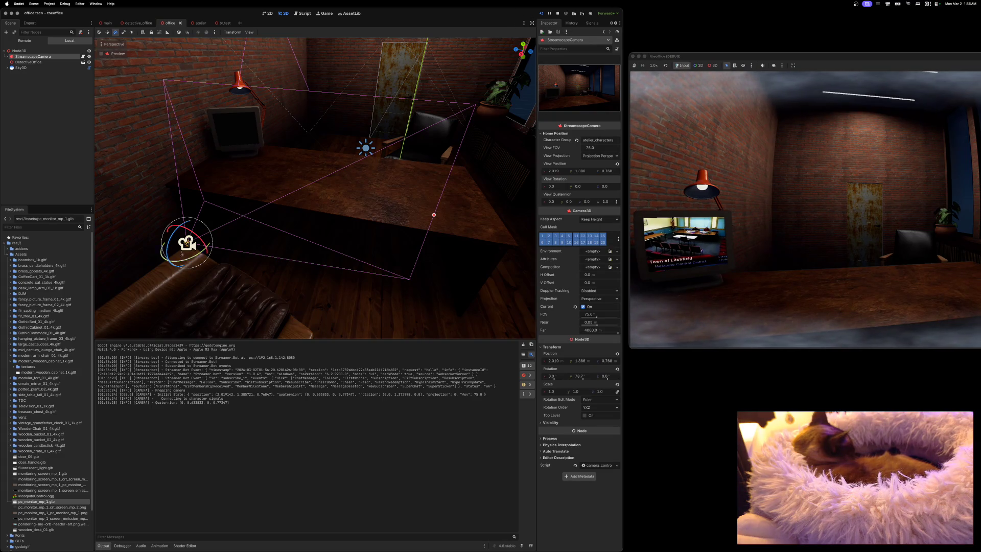
click(224, 23)
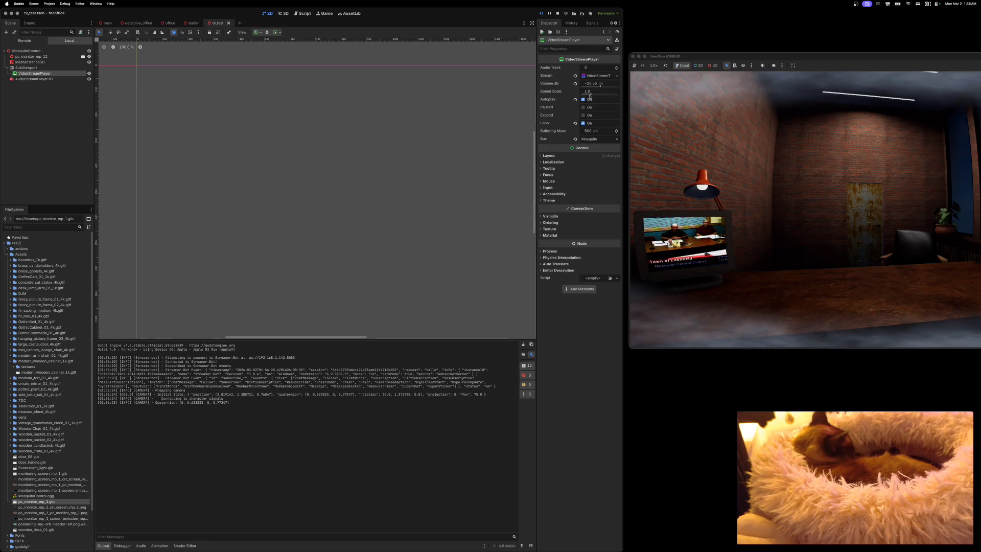
Reset the video volume to 0 dB, lower it to about -7 dB, and set Speed Scale near 1.1.
drag(590, 95, 602, 86)
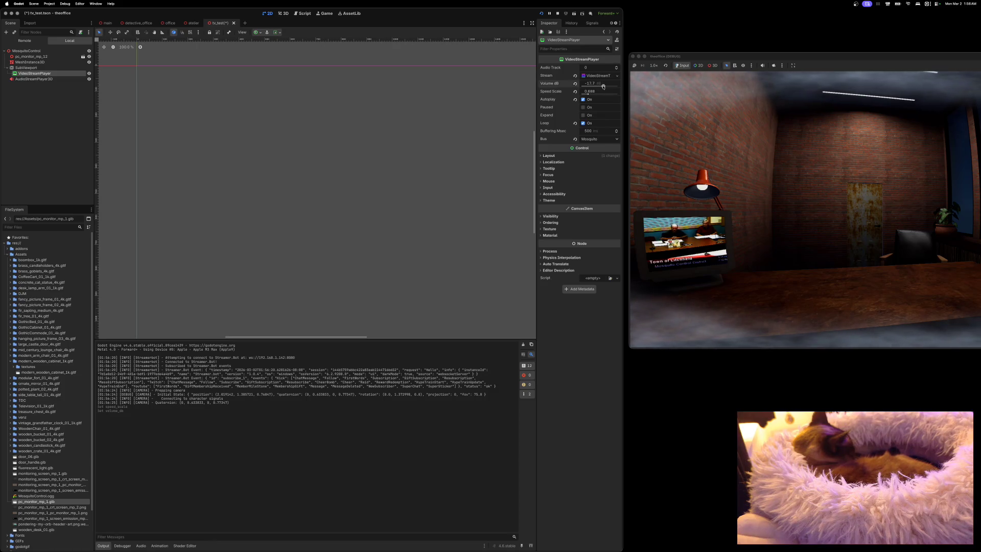
click(575, 84)
drag(610, 87, 606, 86)
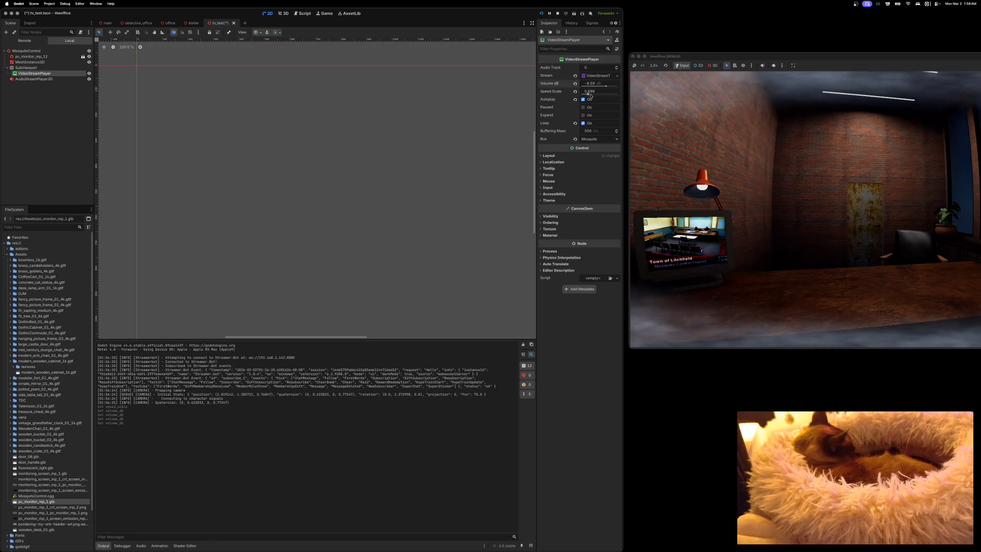
drag(591, 95, 603, 94)
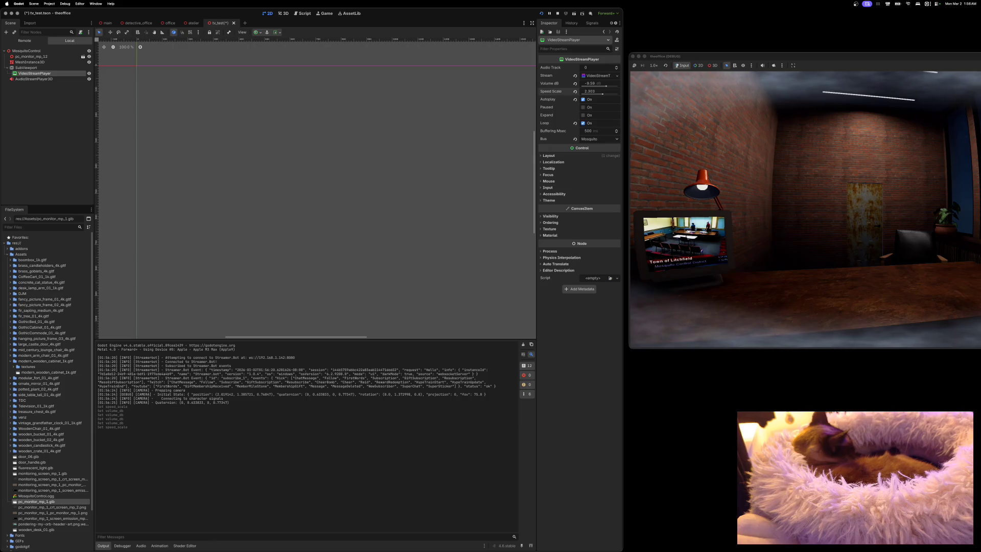
drag(603, 94, 594, 94)
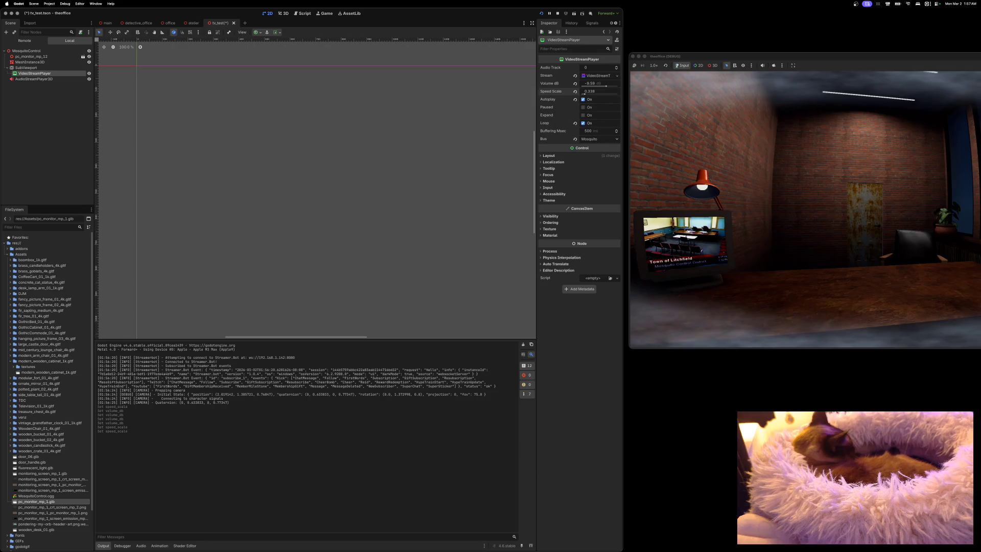
drag(584, 94, 585, 94)
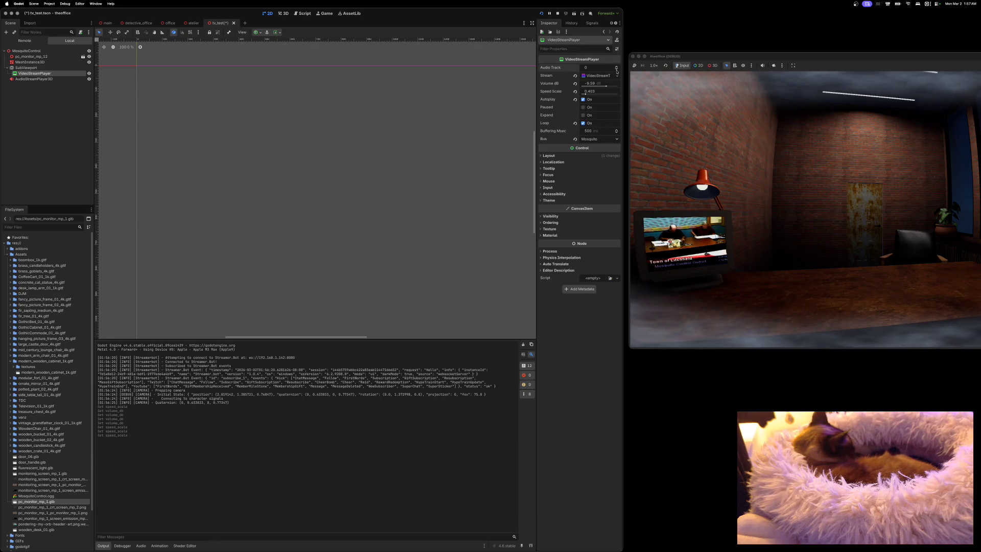
Try the audio track setting, then move Speed Scale from about 0.74 up to nearly 4.
click(617, 66)
click(617, 70)
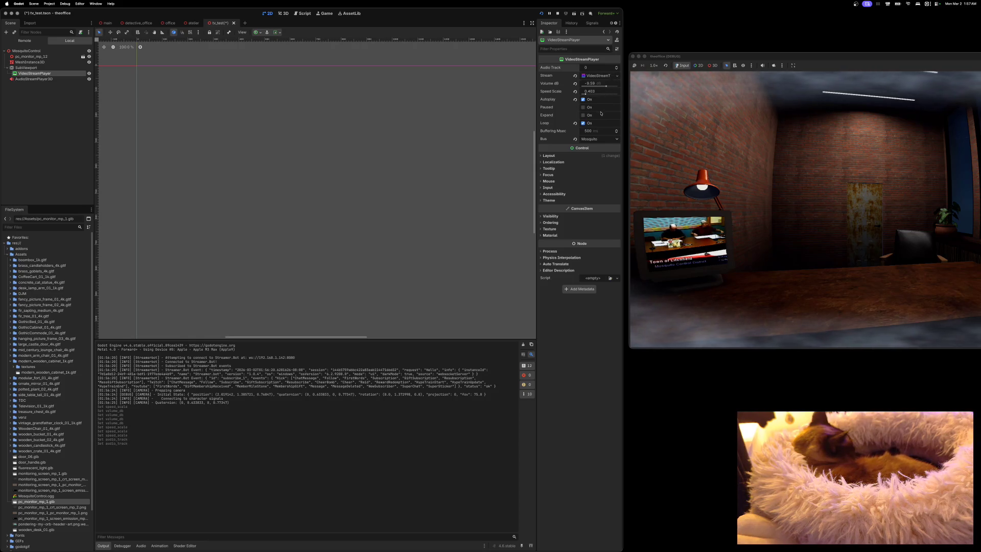
click(592, 94)
click(592, 95)
click(591, 93)
click(589, 94)
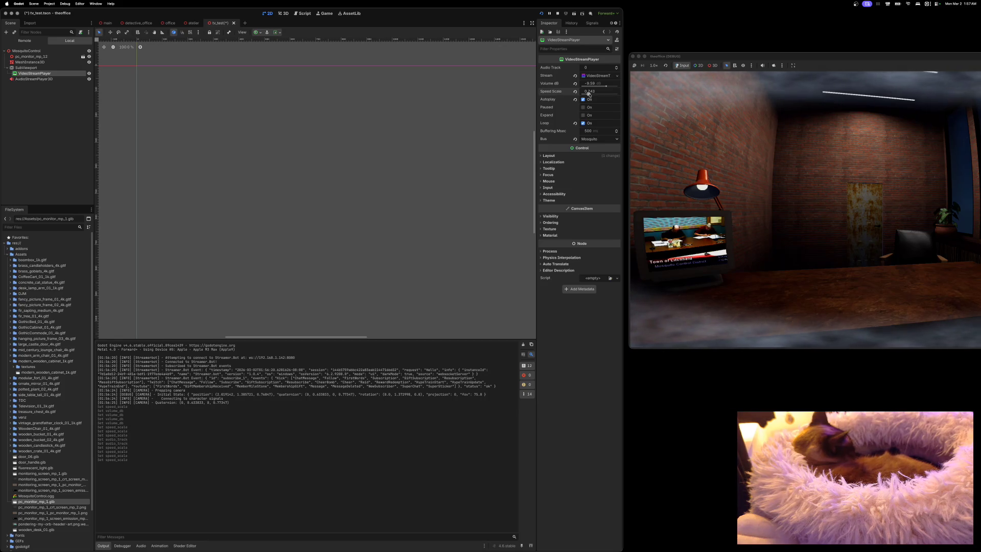
drag(588, 94, 618, 95)
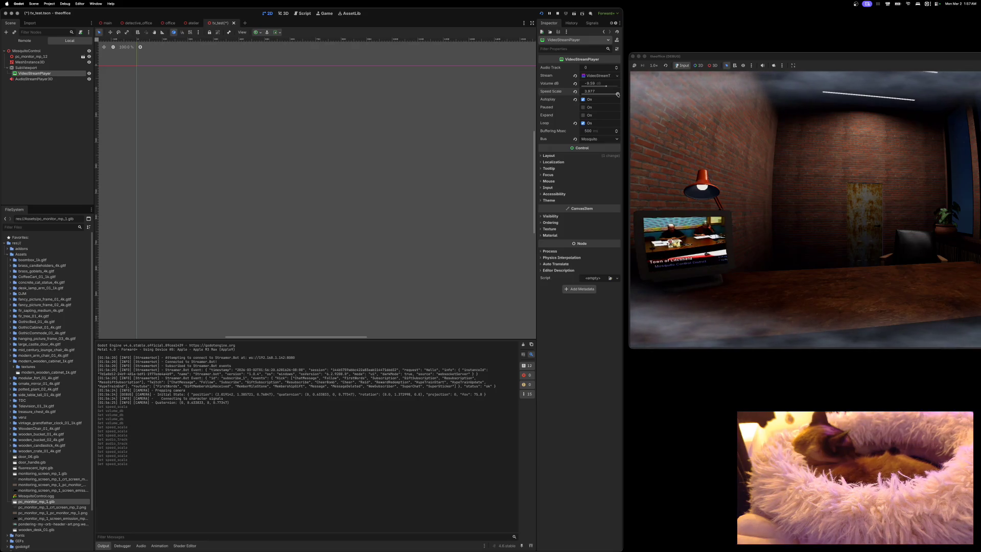
Reset Speed Scale to 1.0 after trying 1.8 and 1.9, and raise volume to about -8.85 dB.
mouse_move(617, 94)
mouse_down()
mouse_move(583, 94)
mouse_move(603, 96)
mouse_up()
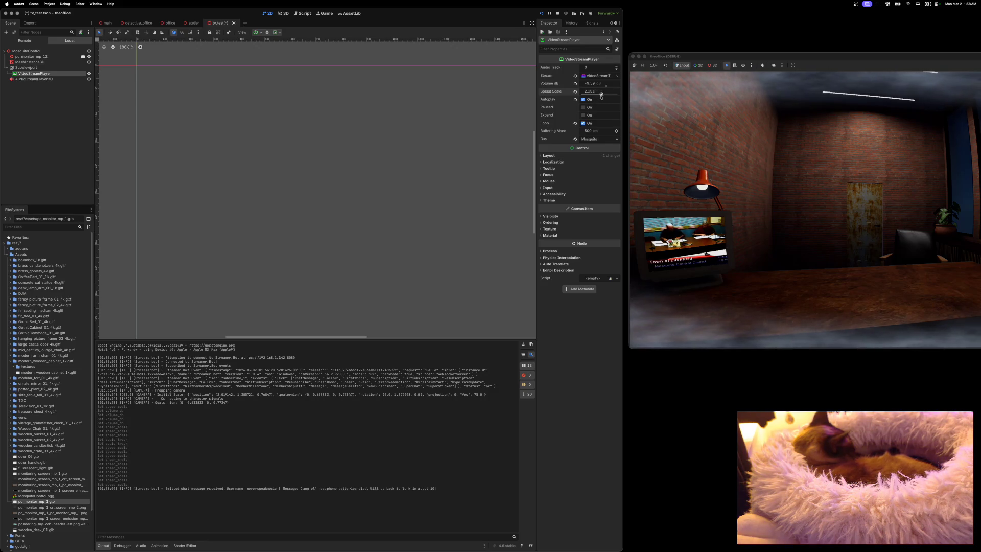
drag(588, 94, 599, 97)
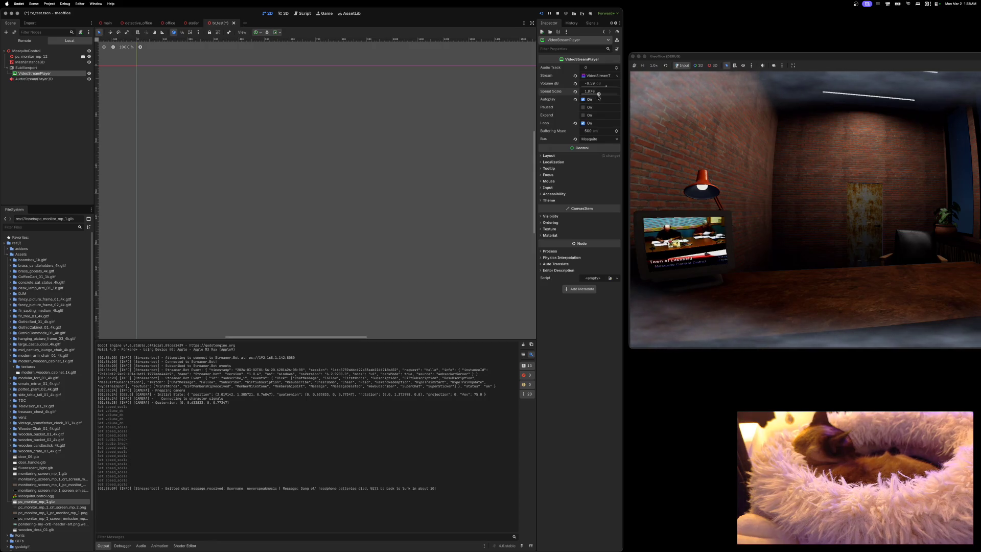
click(575, 92)
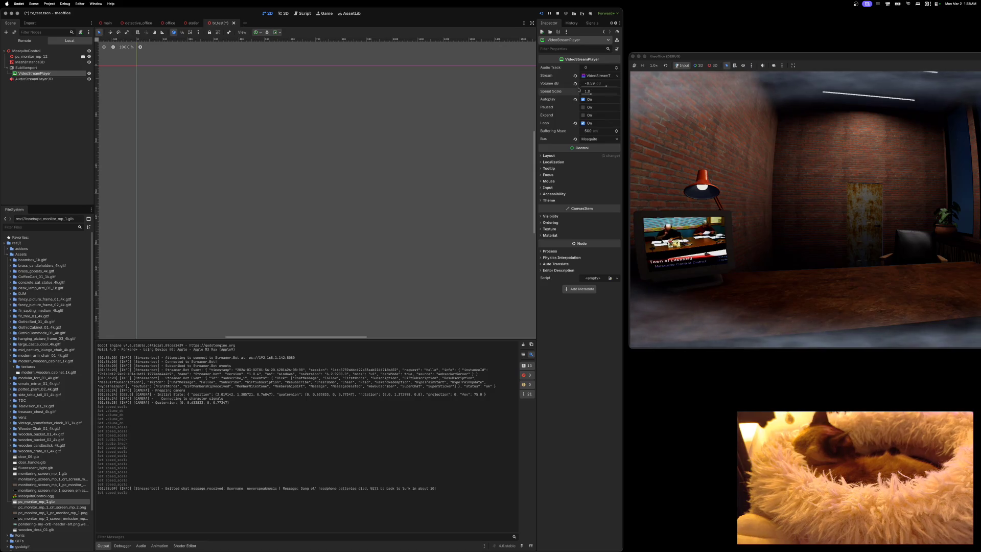
drag(606, 86, 606, 87)
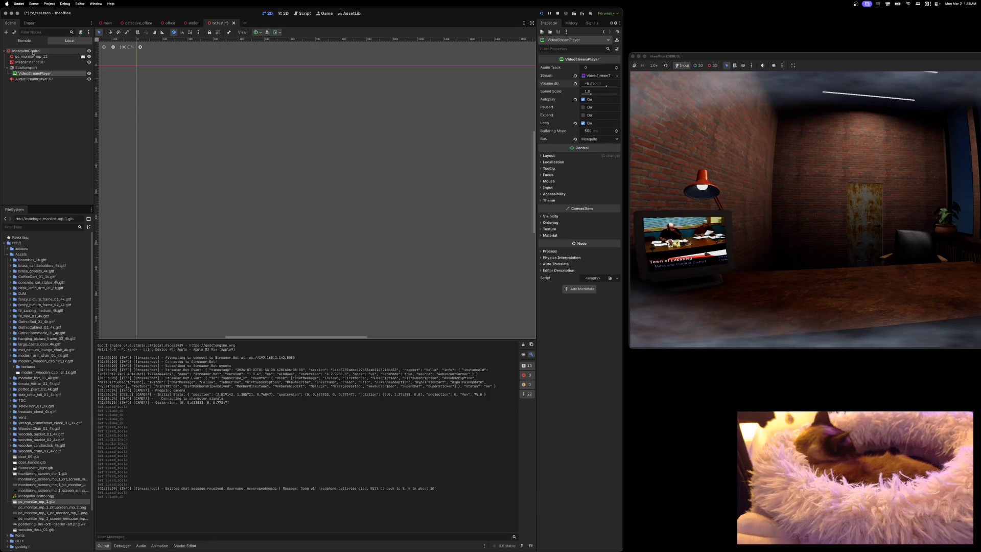
In the 3D view, add an Area3D child node under MosquitoControl.
click(283, 13)
scroll(278, 68, left, 10)
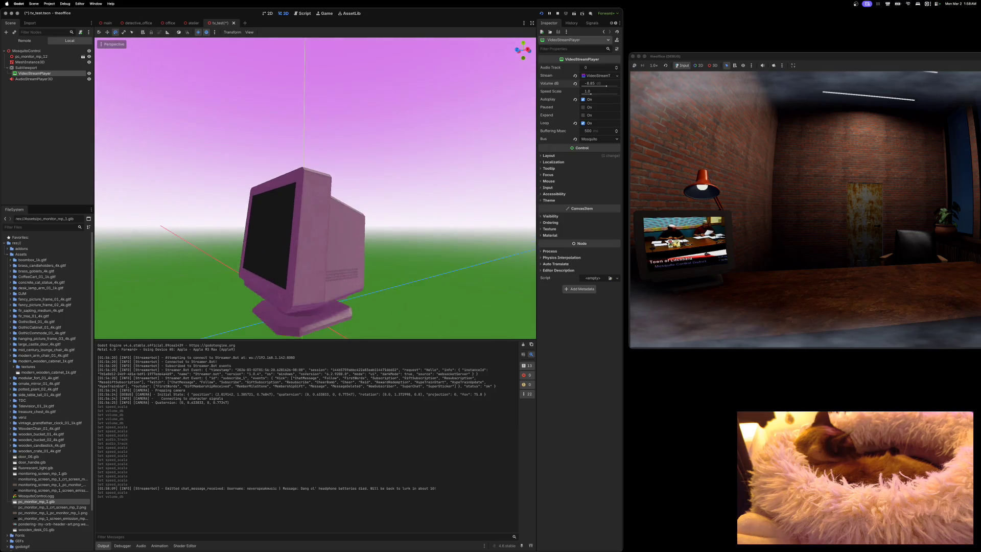
right_click(21, 52)
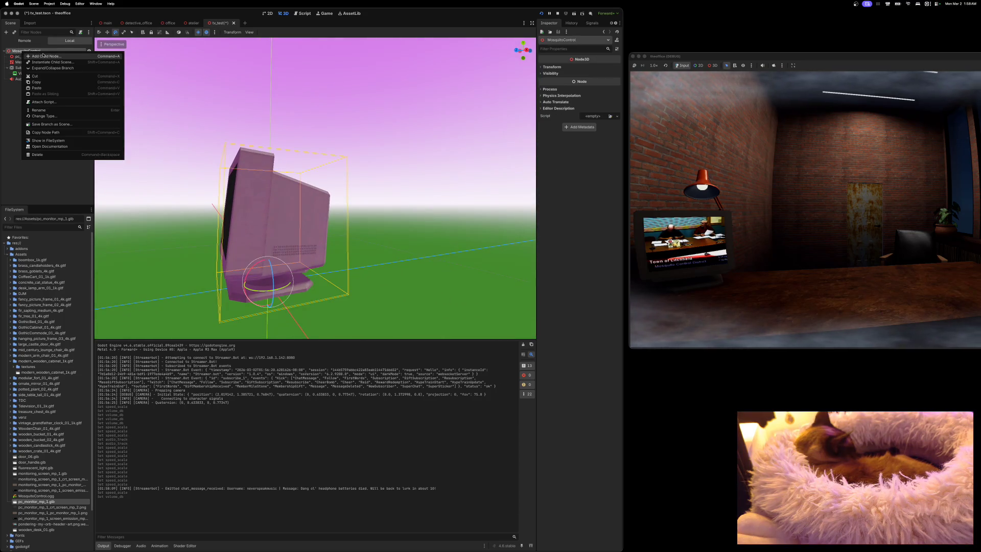
click(46, 55)
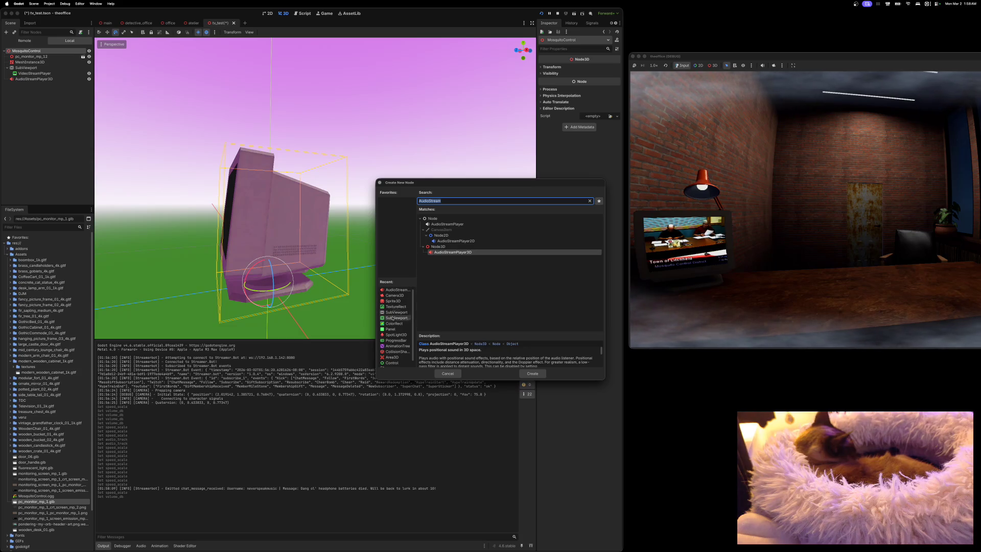
click(392, 357)
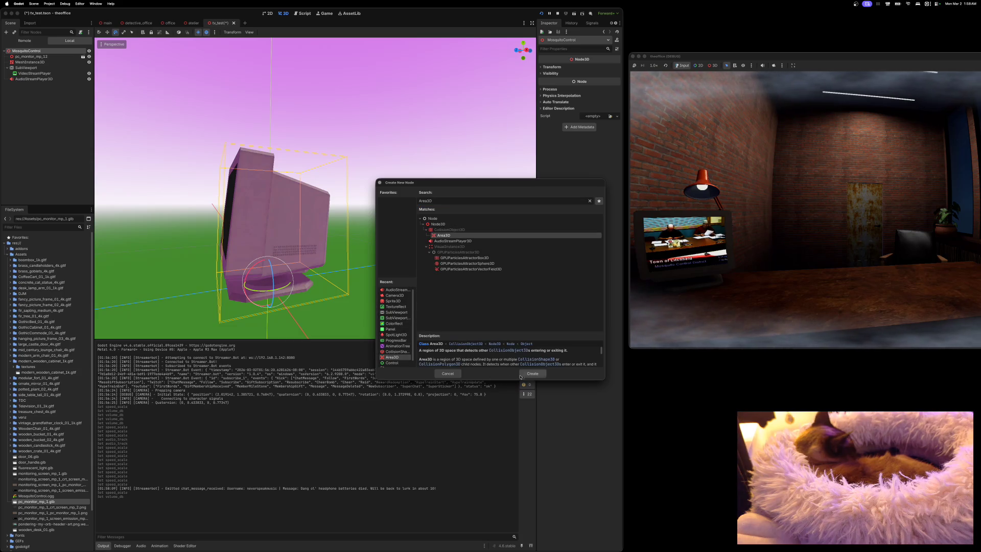
click(531, 375)
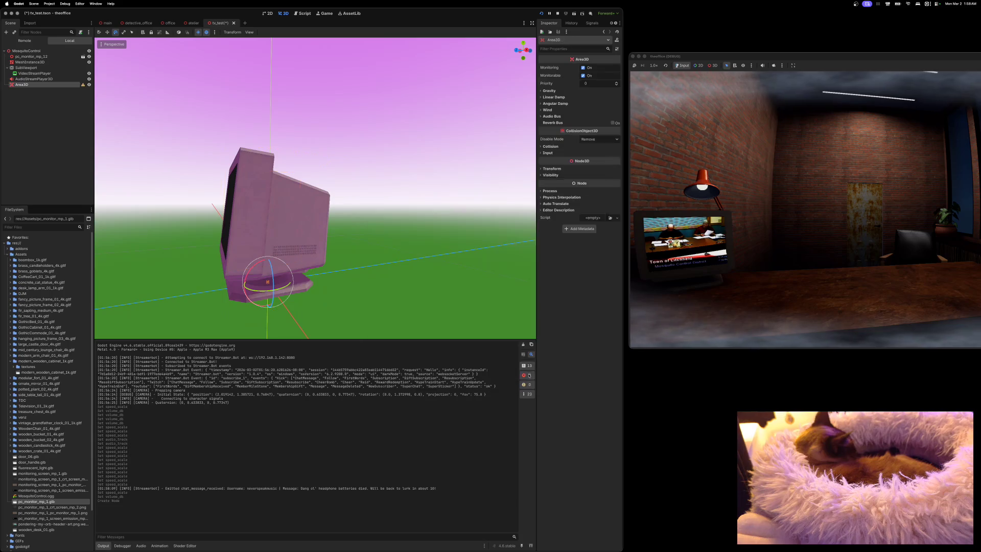
Add a CollisionShape3D child node to the new Area3D.
right_click(41, 86)
click(53, 91)
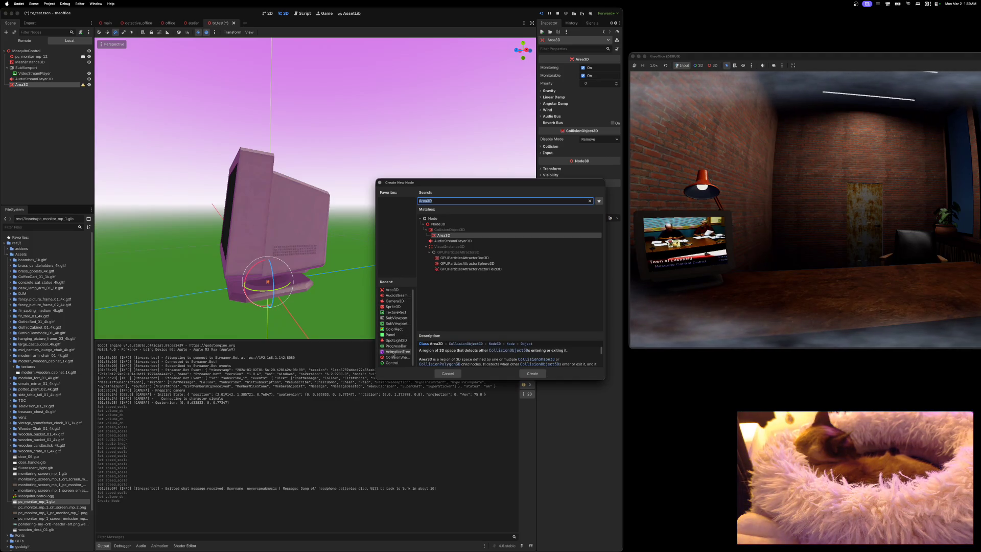
click(396, 358)
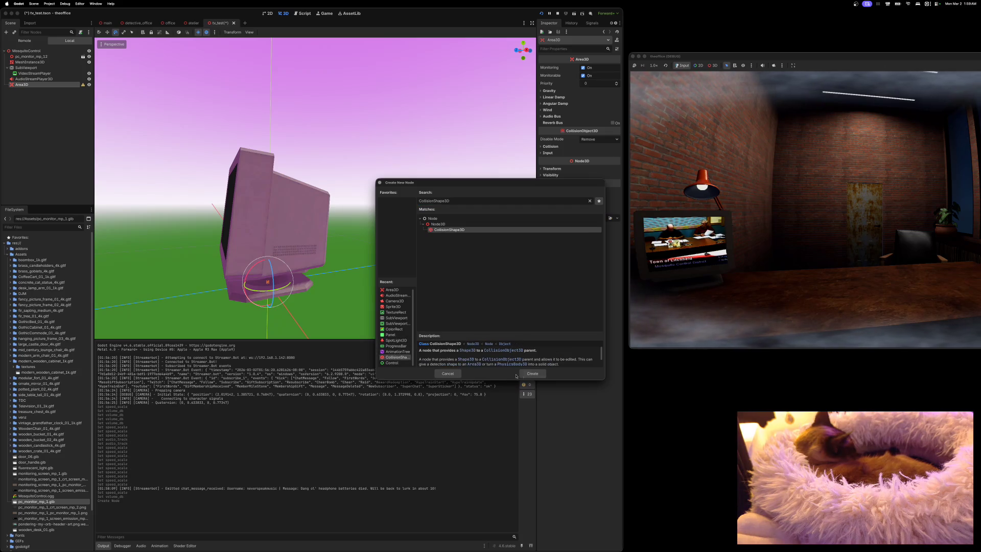
click(530, 375)
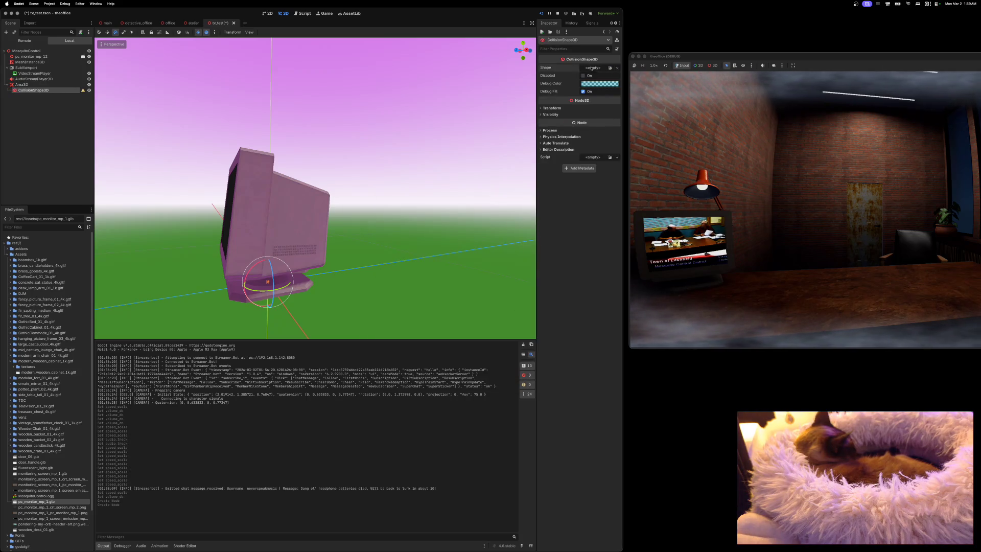
Give the monitor's collision shape a BoxShape3D and view the monitor from the left side.
click(616, 67)
click(588, 95)
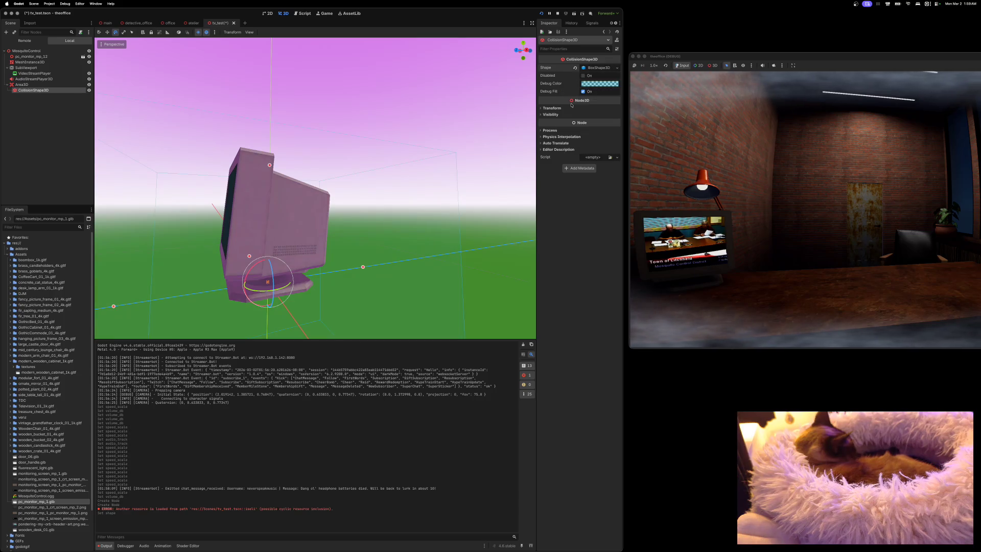
click(514, 53)
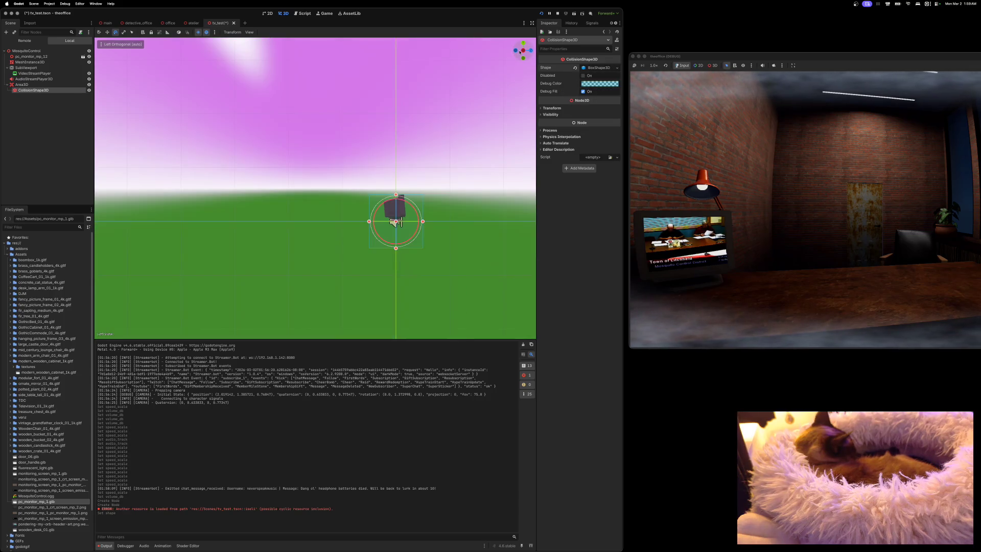
scroll(462, 191, up, 3)
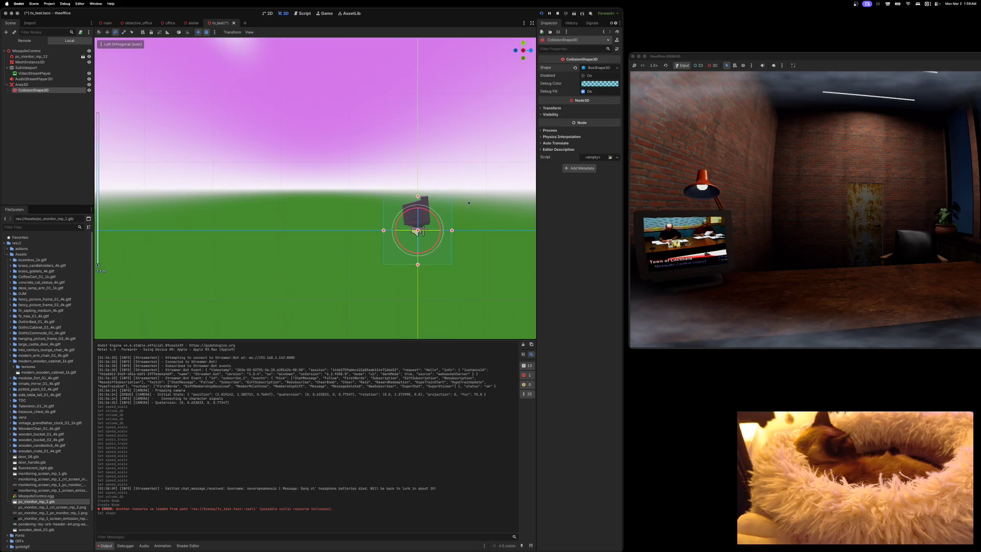
drag(469, 204, 469, 205)
scroll(439, 199, right, 5)
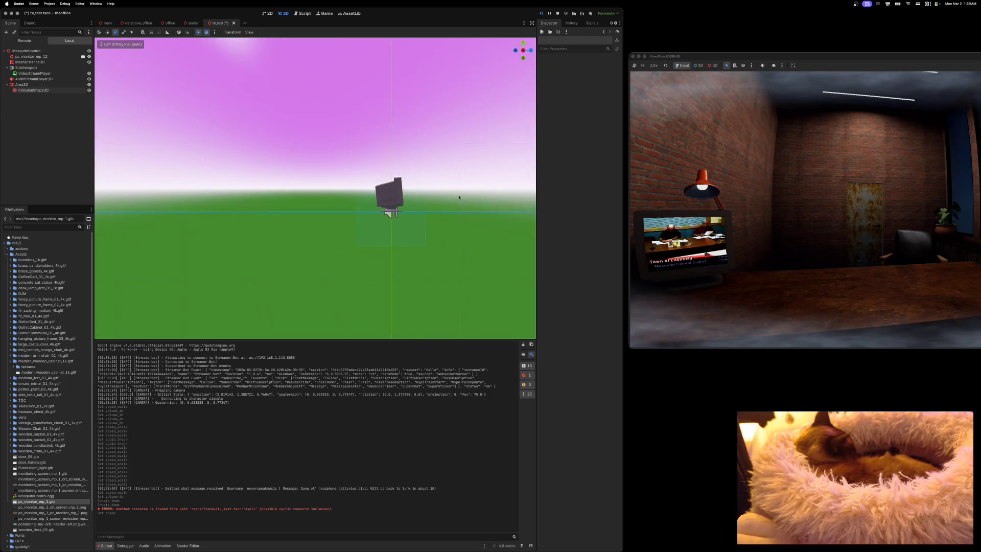
scroll(428, 196, right, 2)
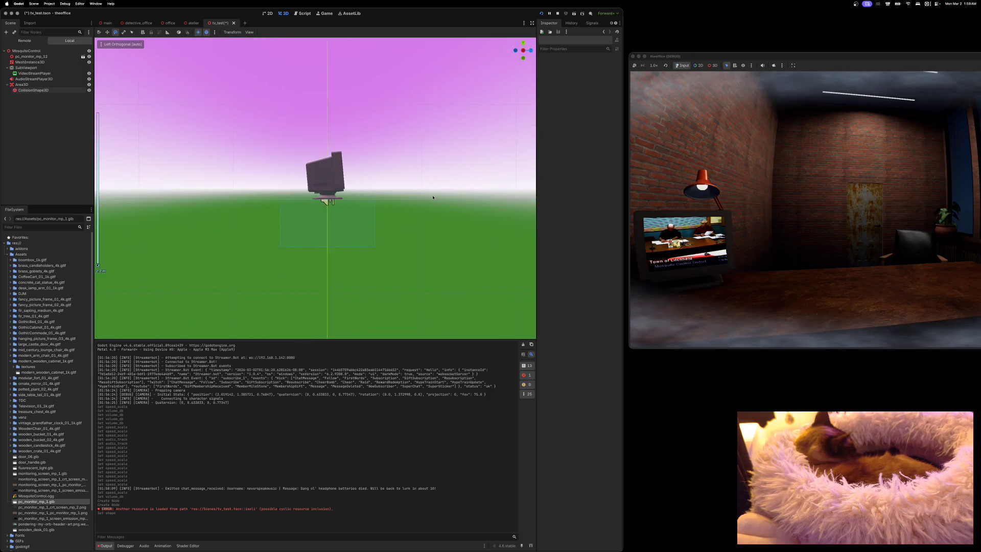
scroll(430, 196, up, 3)
scroll(445, 201, down, 1)
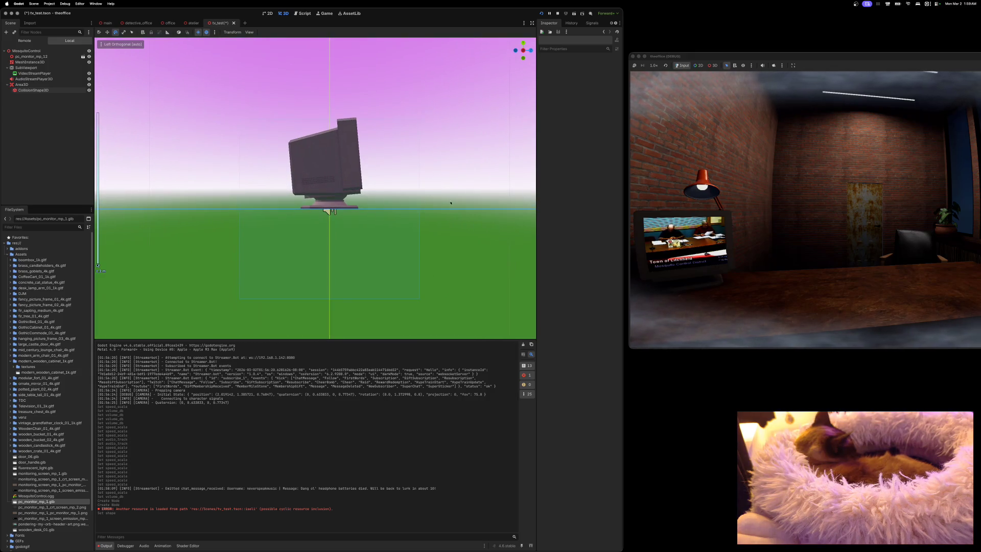
Drag the CollisionShape3D box handles to fit the monitor's height and depth.
click(33, 90)
drag(330, 299, 328, 210)
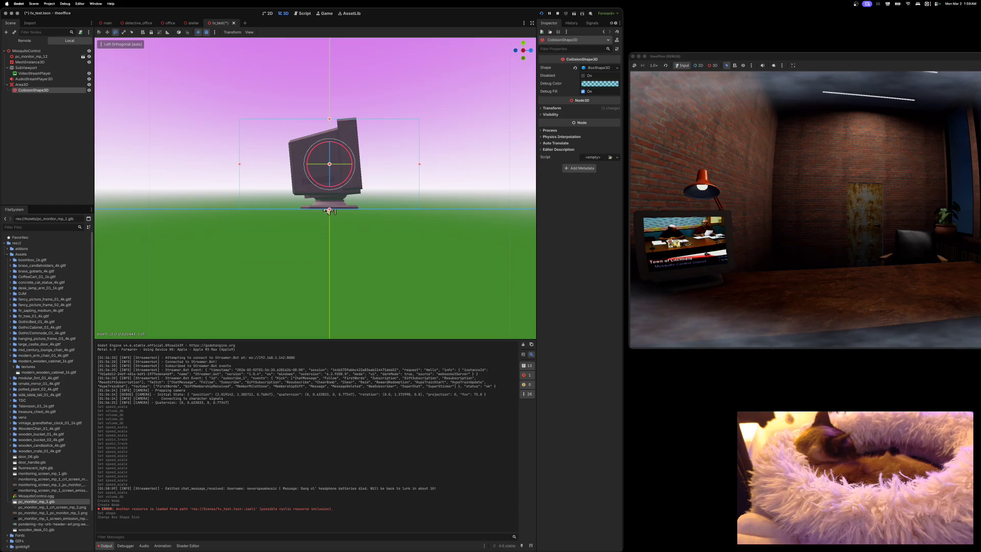
drag(330, 118, 329, 117)
drag(241, 164, 294, 167)
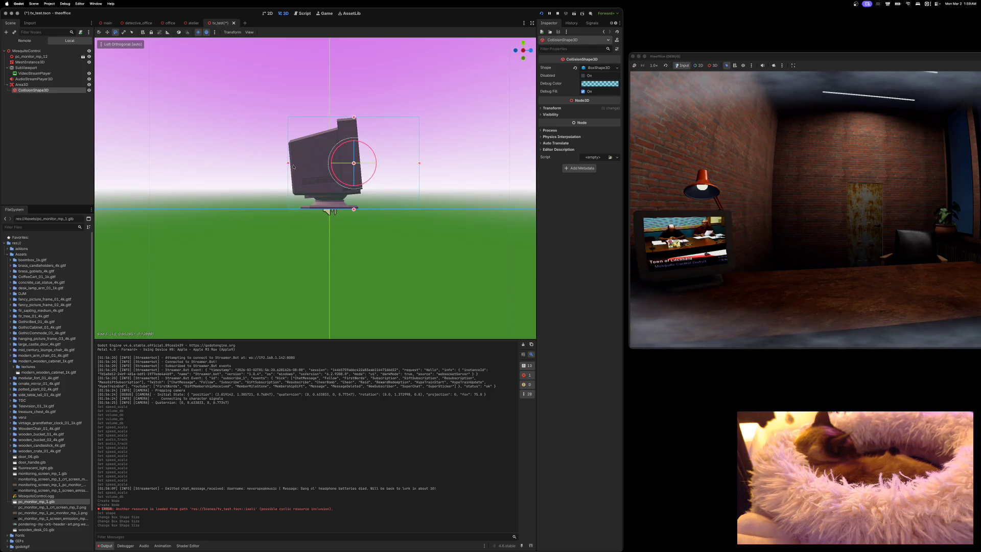
drag(419, 164, 363, 164)
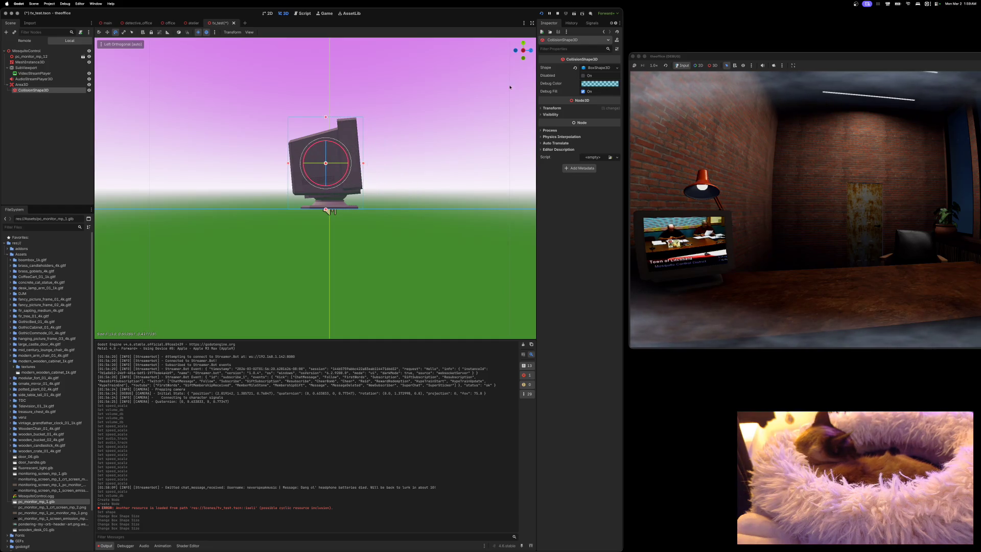
click(531, 51)
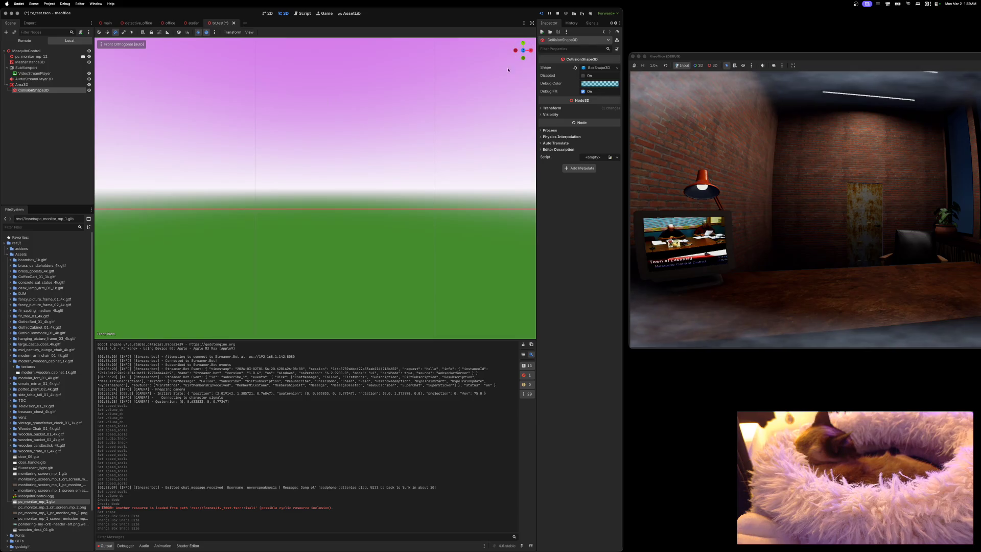
In front view, pull the collision box's left and right sides in to the monitor's width.
scroll(422, 191, down, 3)
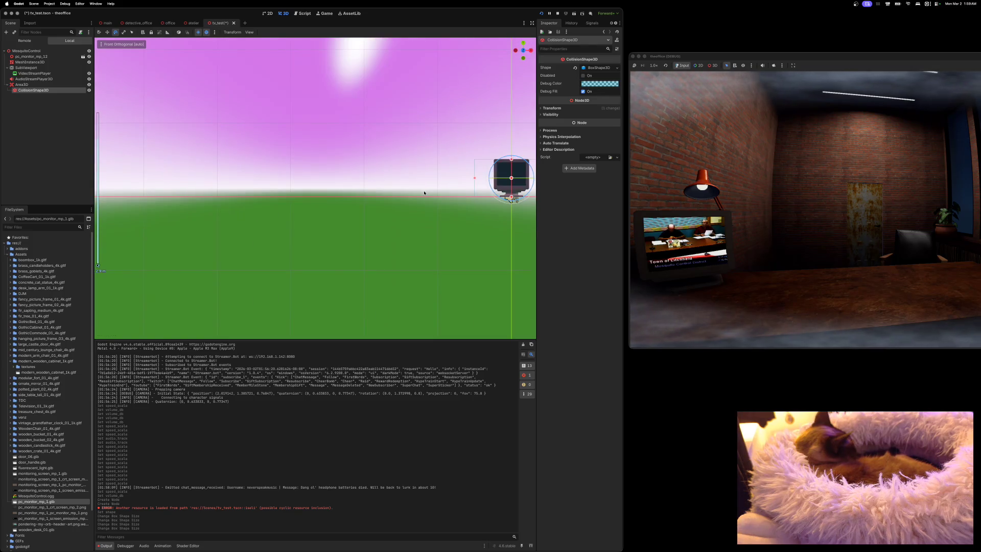
key(f)
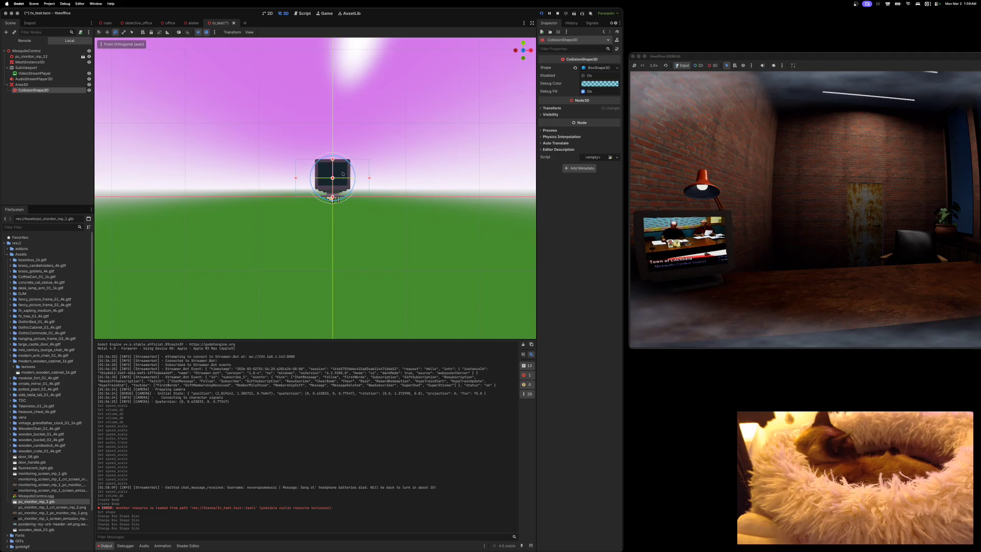
scroll(421, 160, up, 2)
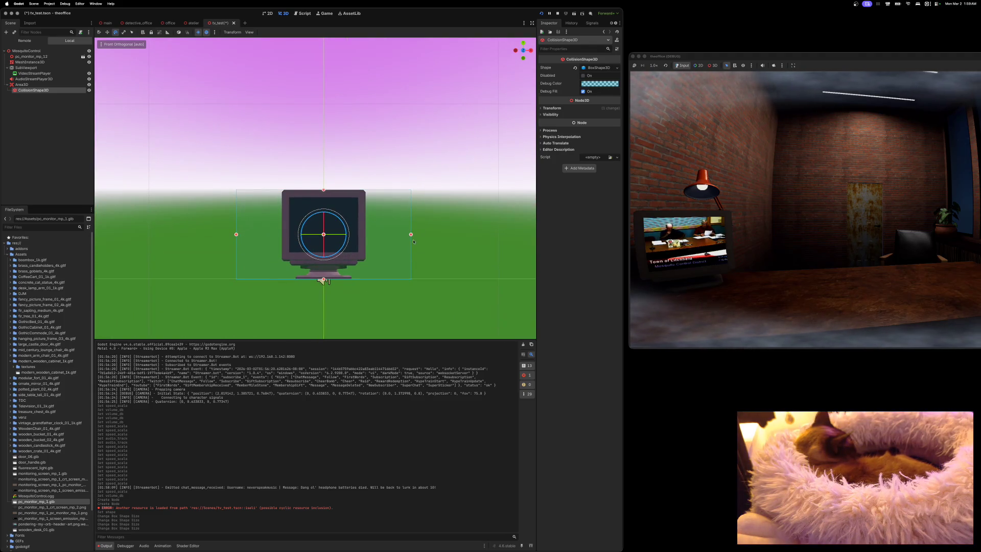
drag(411, 235, 367, 235)
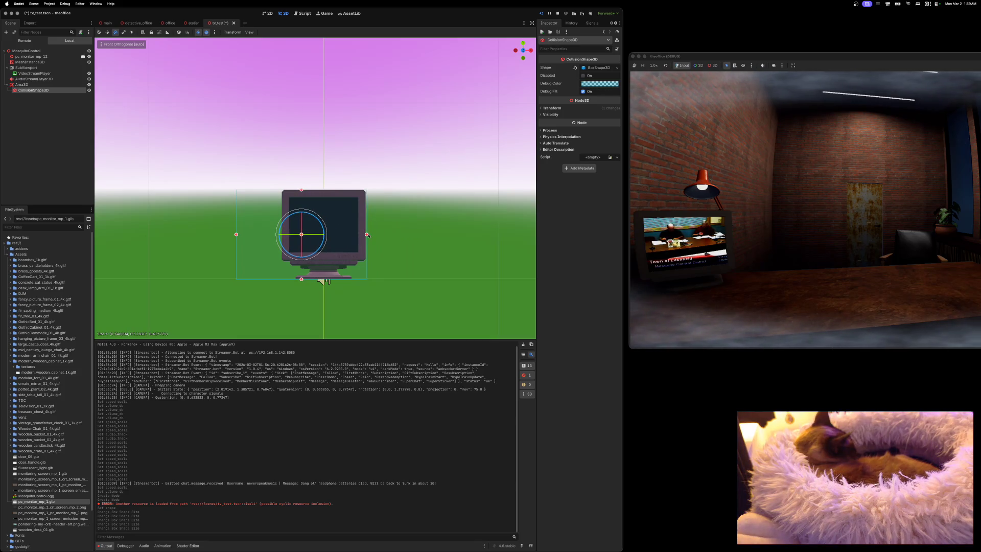
drag(236, 235, 281, 236)
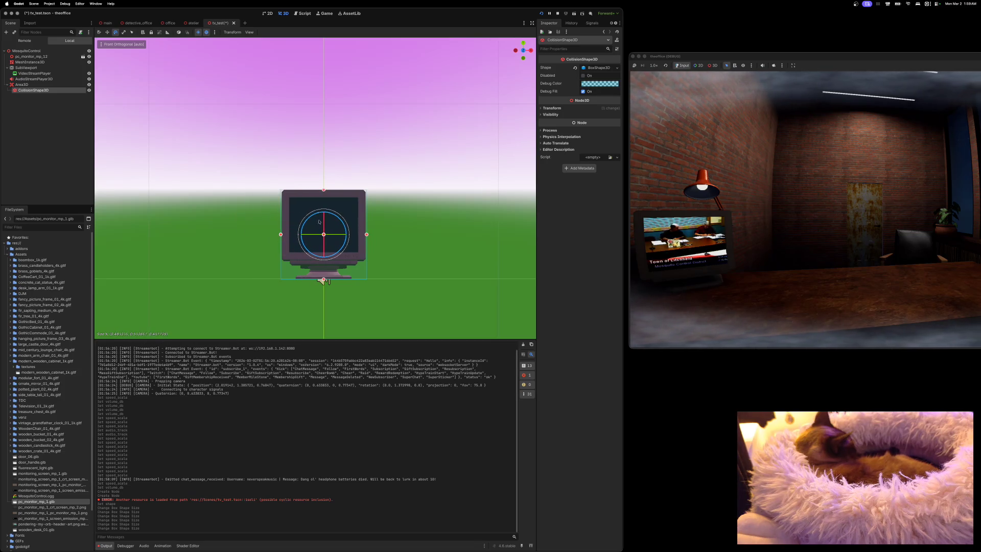
Check the fitted box from the top view and save the tv_test scene.
click(524, 44)
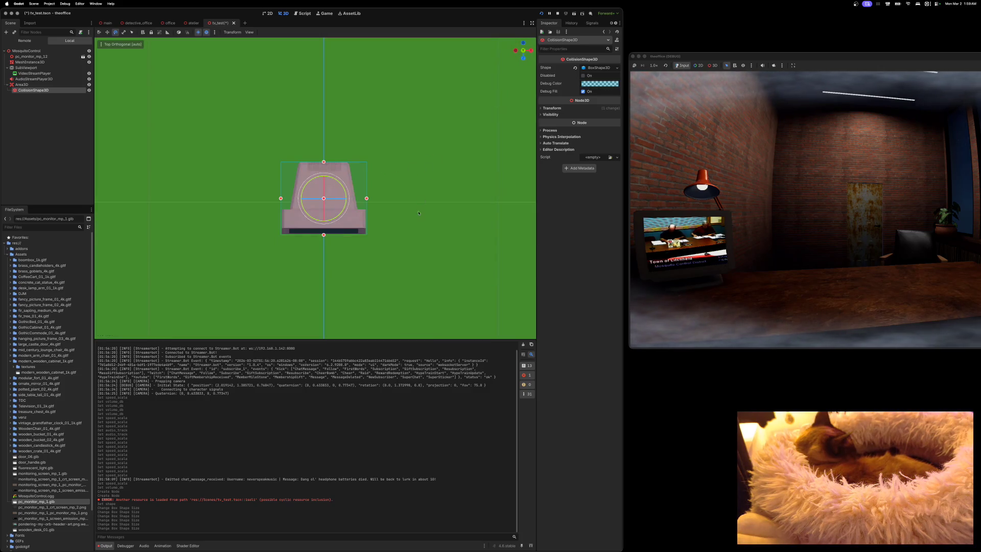
scroll(404, 220, down, 2)
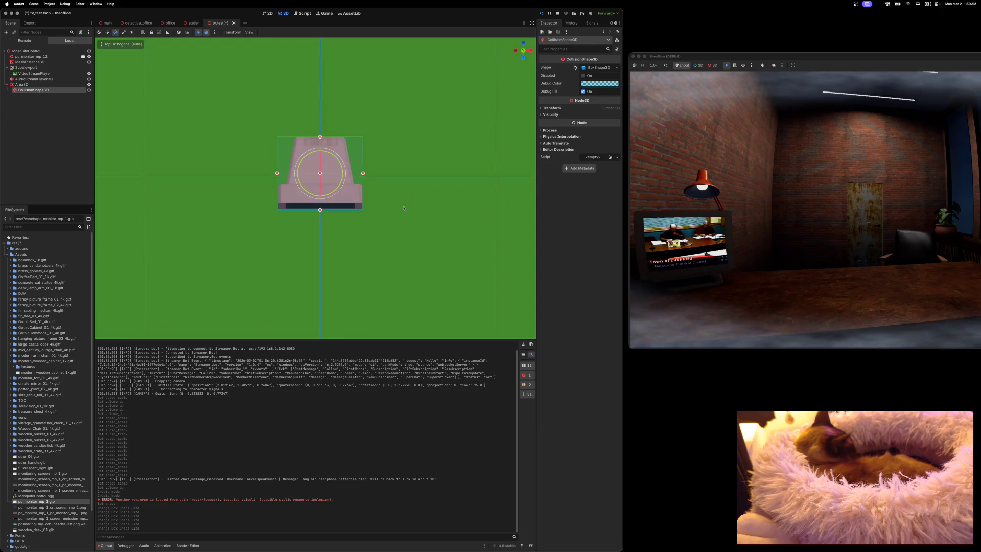
scroll(407, 208, up, 10)
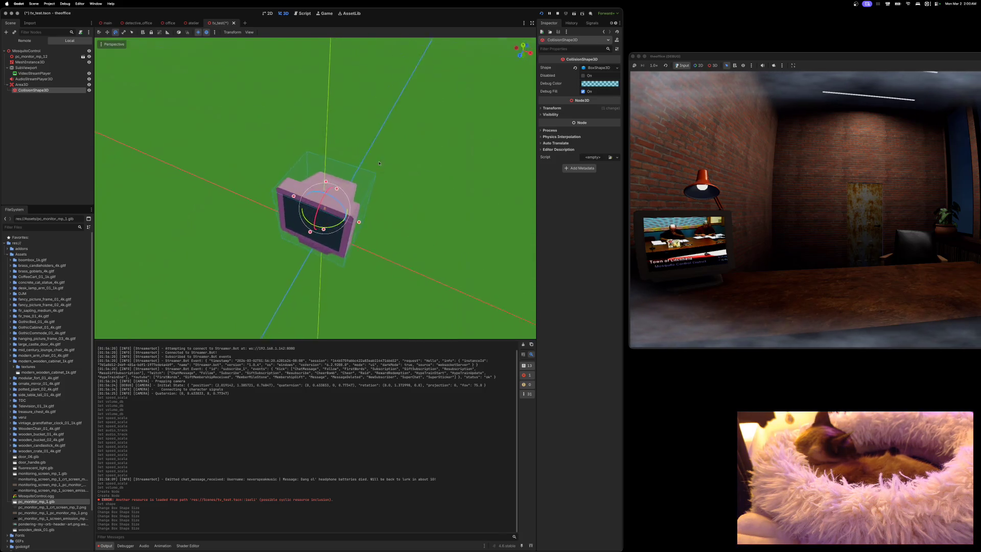
scroll(367, 139, up, 3)
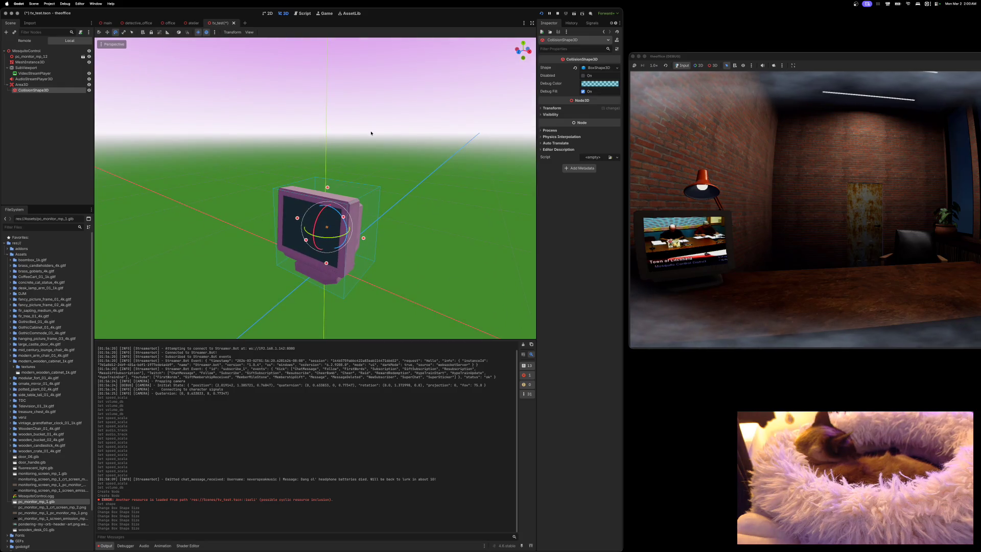
key(super+s)
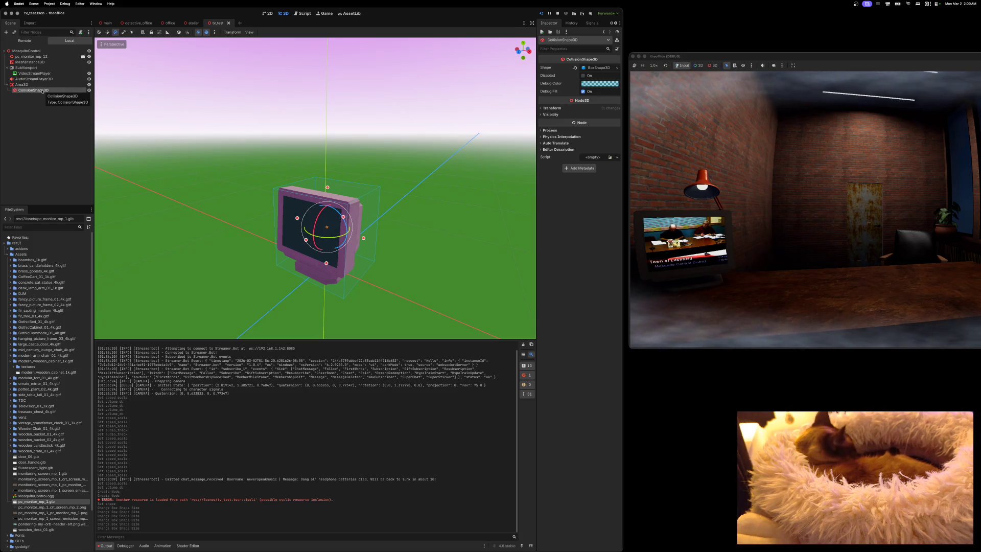
Close the atelier scene tab, leaving the office scene in the editor.
right_click(58, 92)
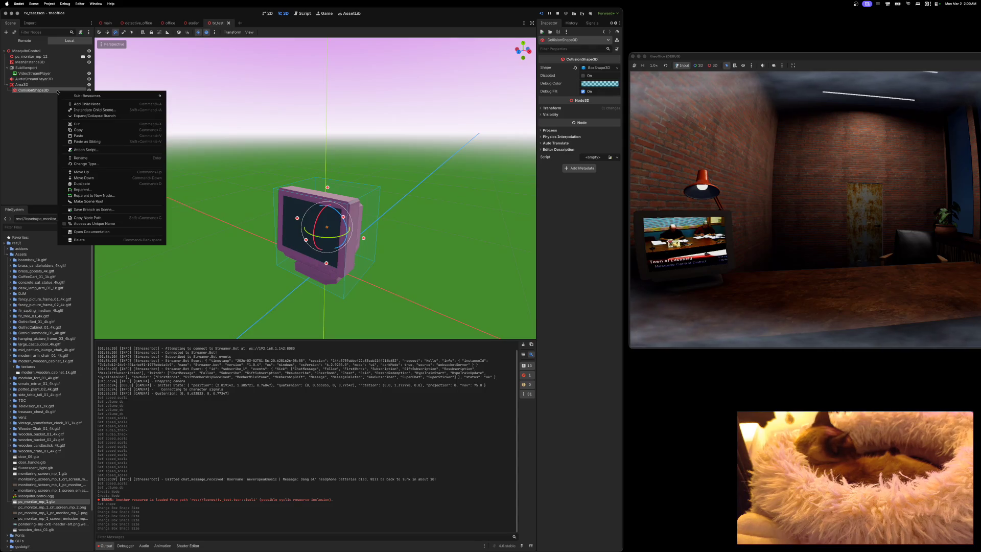
click(44, 108)
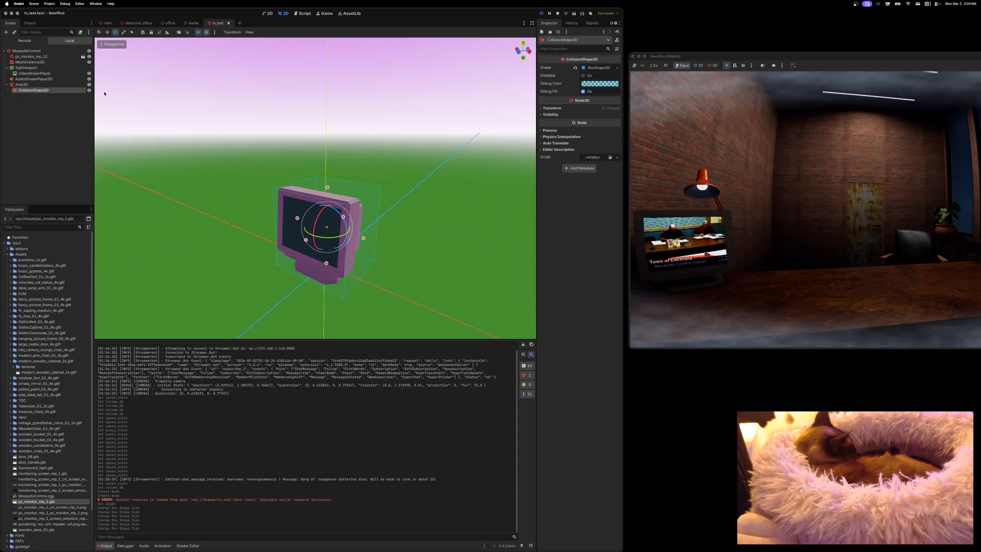
click(192, 24)
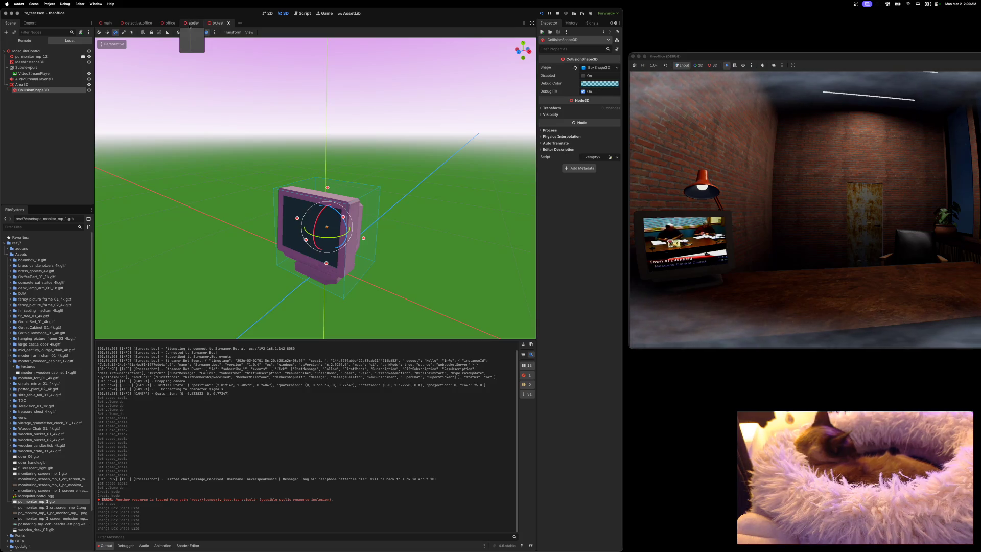
click(205, 23)
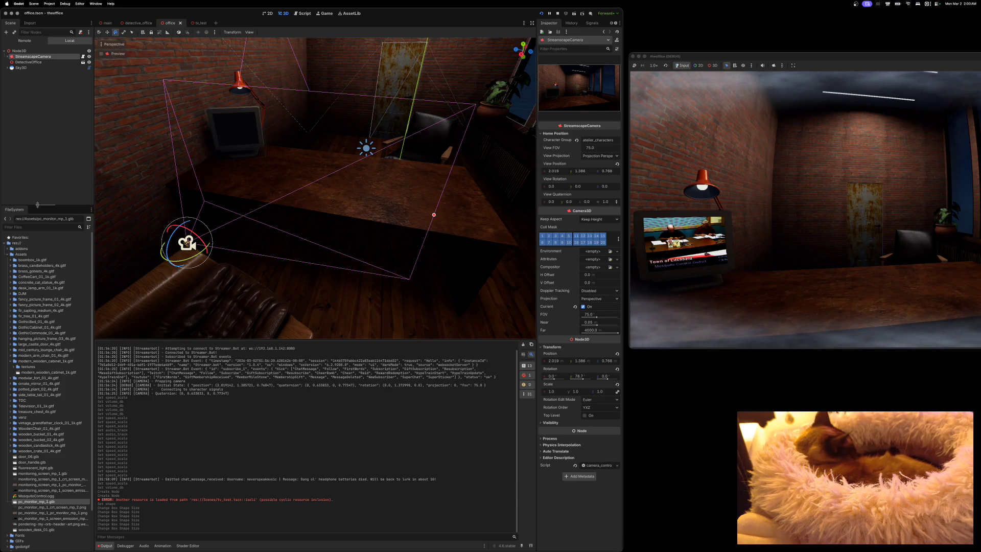
Rename the office scene's root node from Node3D to 'office' and save the scene.
click(11, 254)
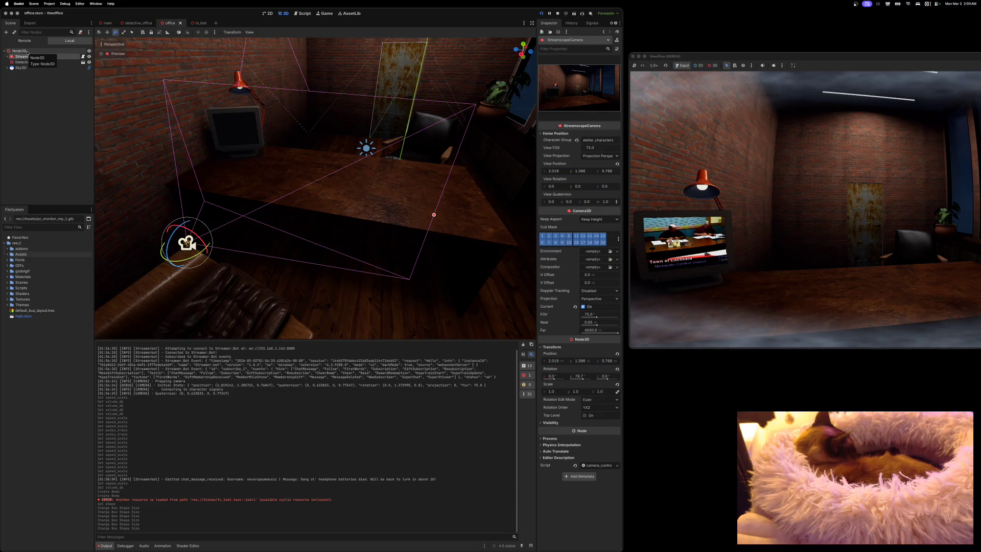
click(27, 51)
click(27, 52)
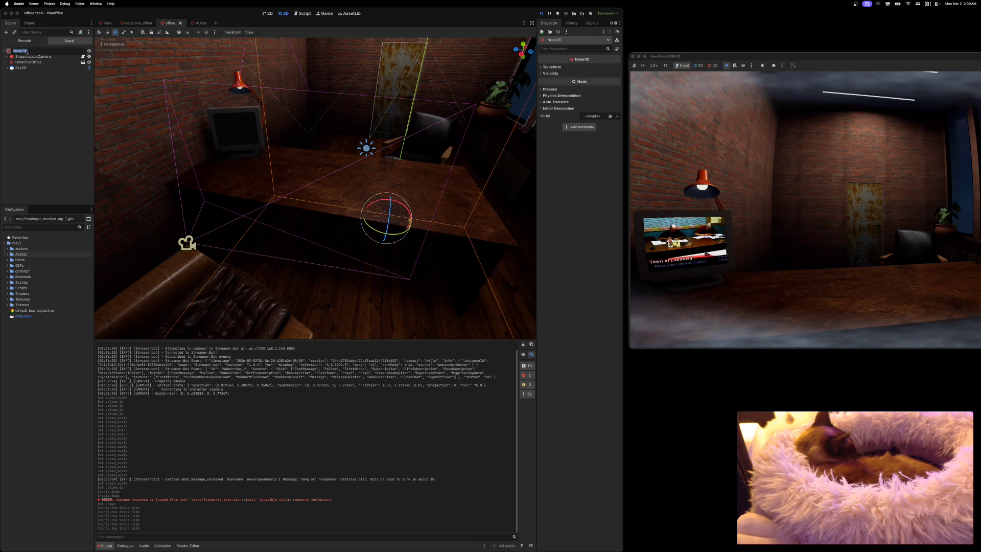
text(office)
key(Return)
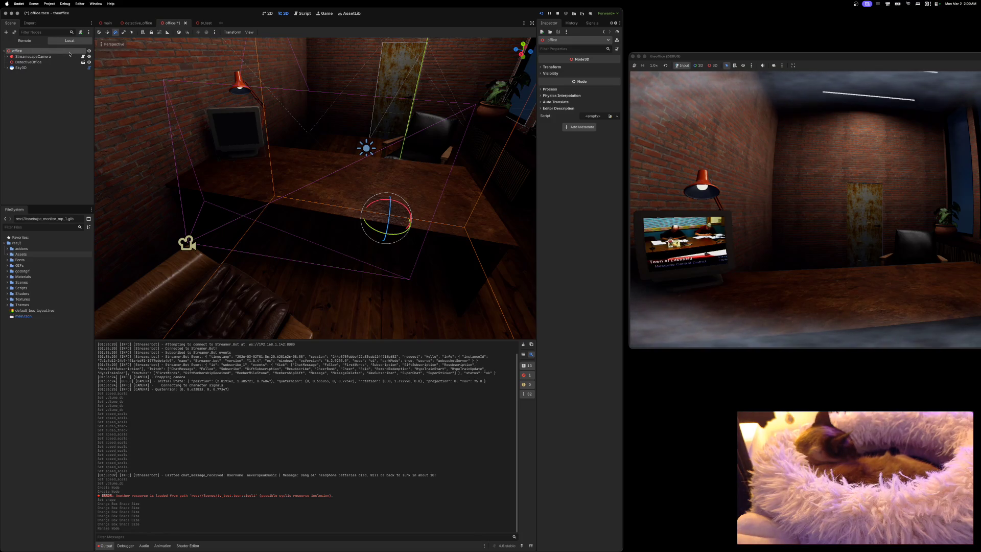
key(super+s)
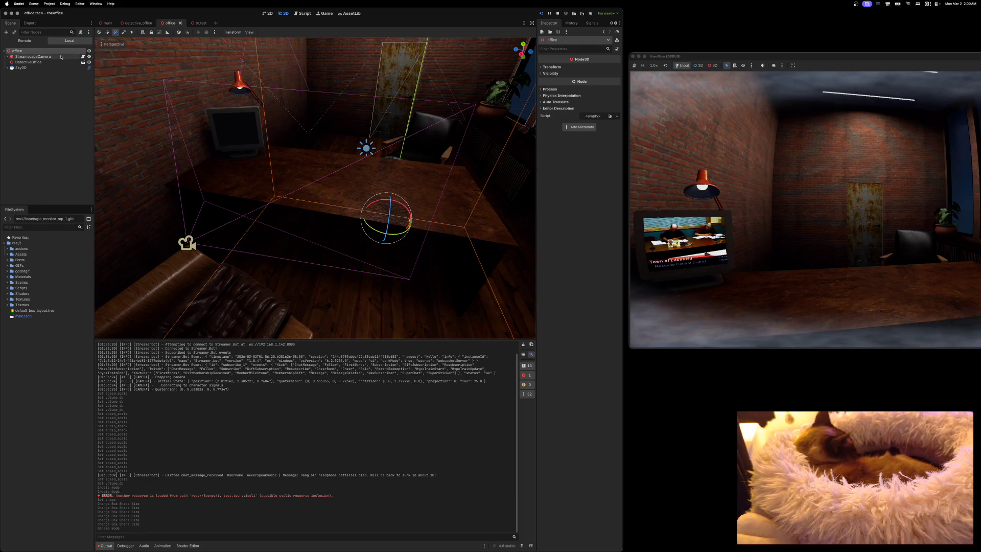
click(136, 23)
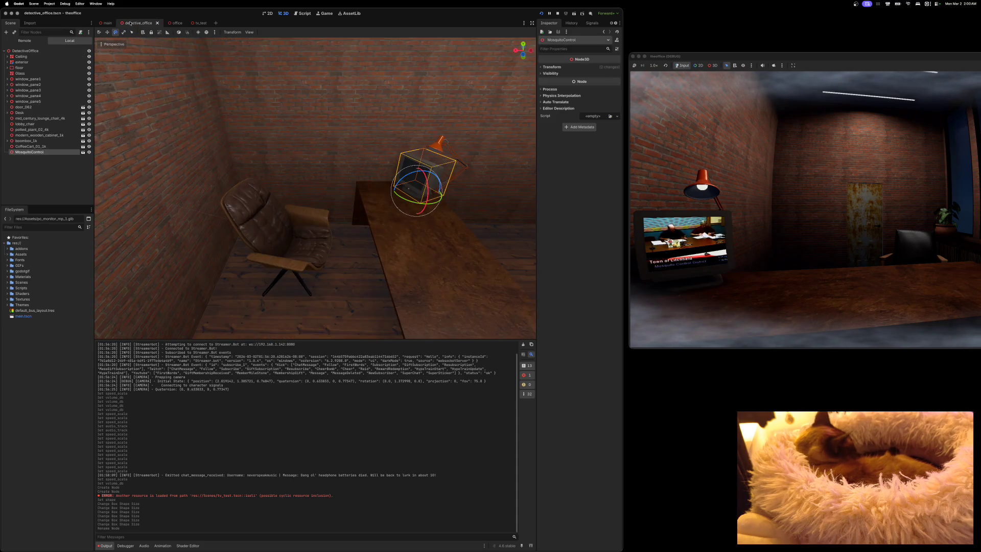
right_click(54, 154)
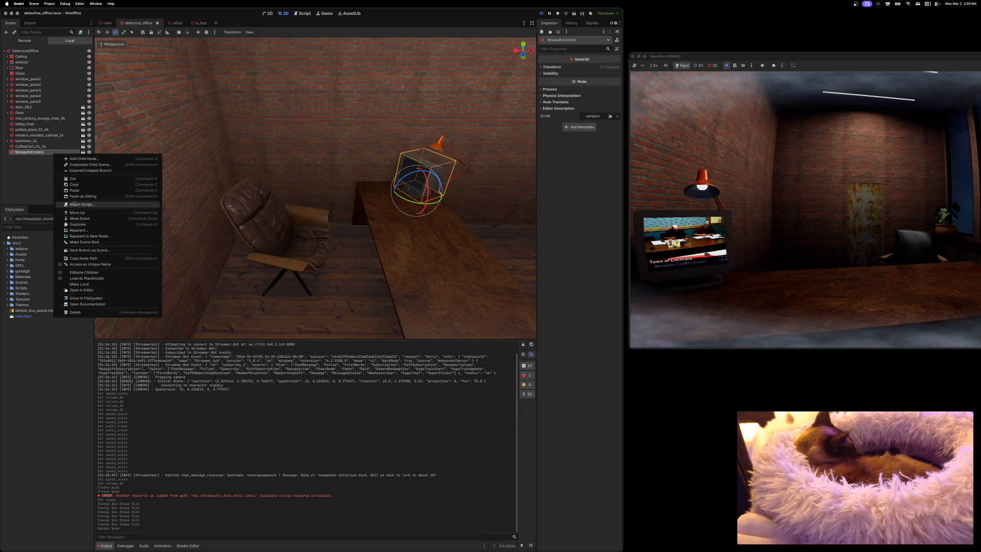
click(75, 204)
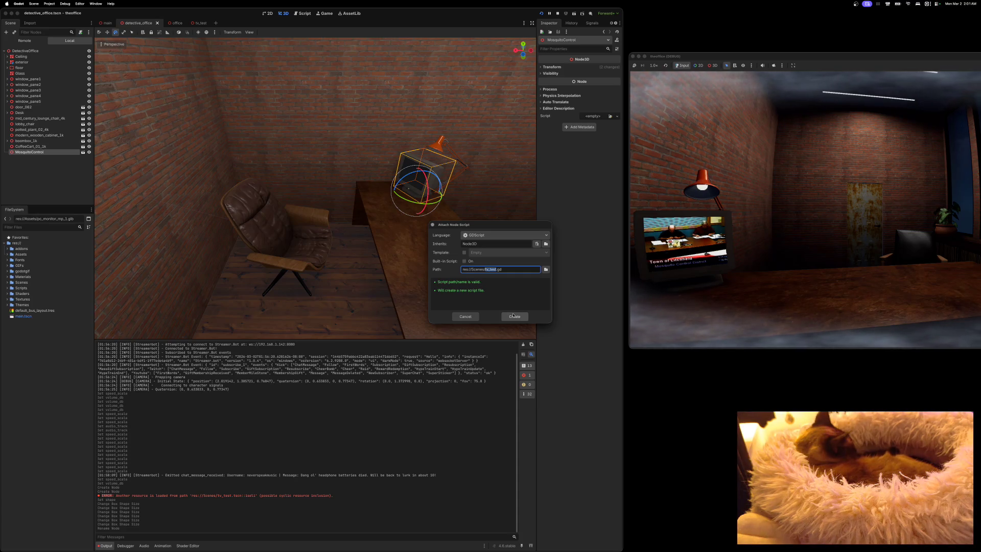
click(473, 316)
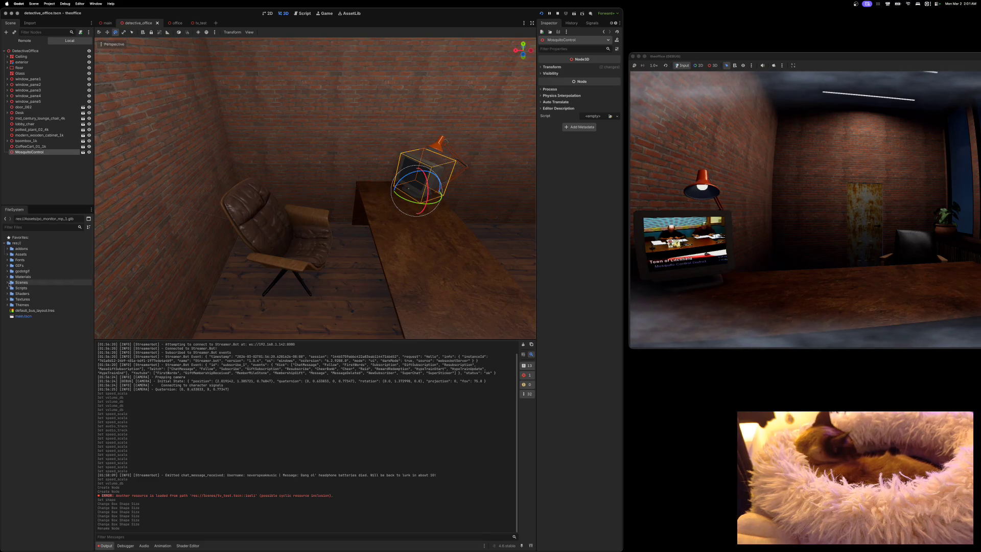
Rename the tv_test.tscn scene file to mosquito_control.tscn in the FileSystem dock.
click(8, 282)
click(13, 311)
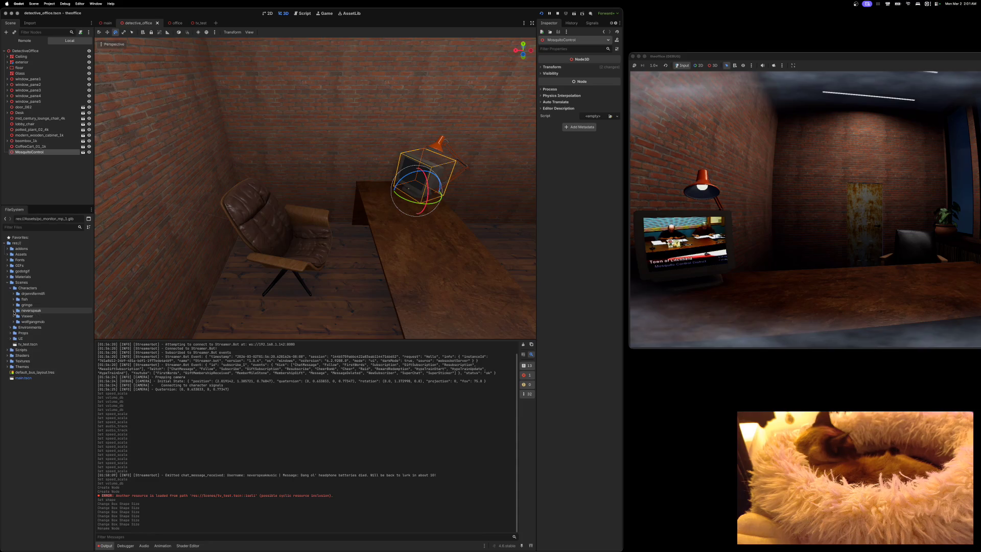
click(10, 288)
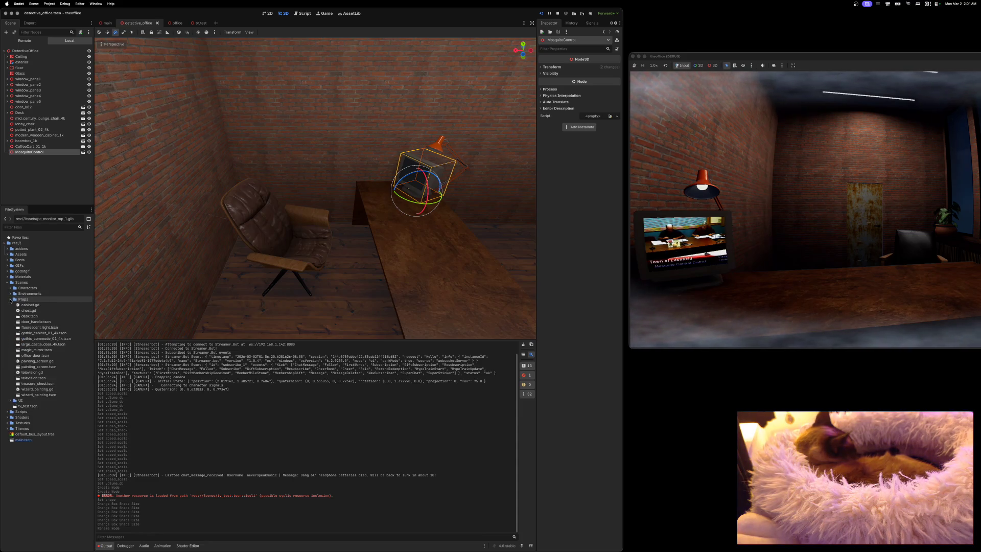
click(24, 310)
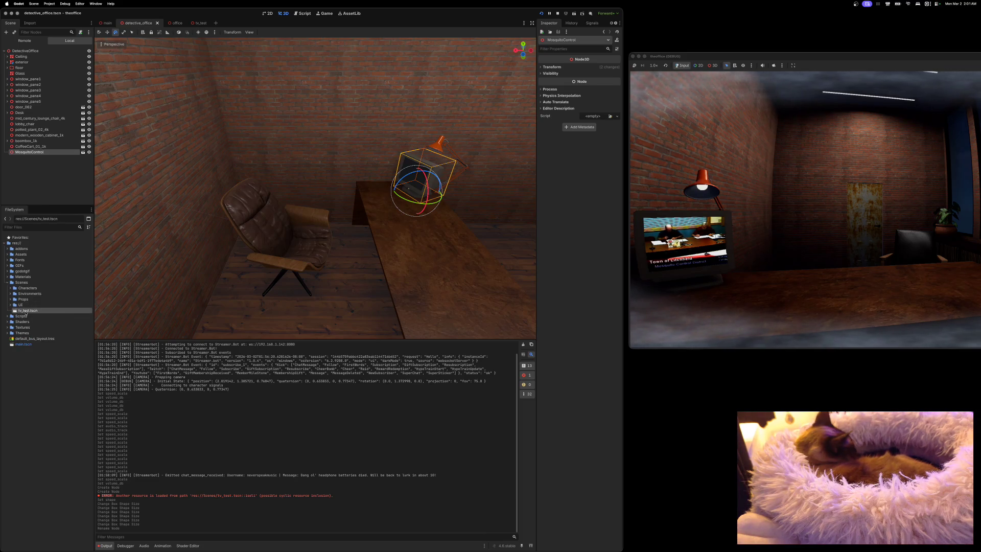
right_click(29, 311)
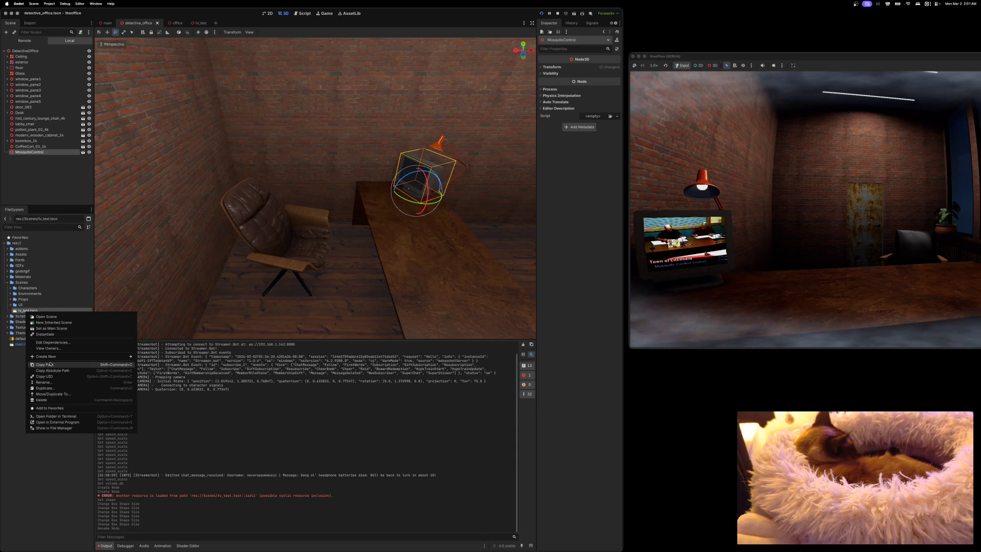
click(50, 382)
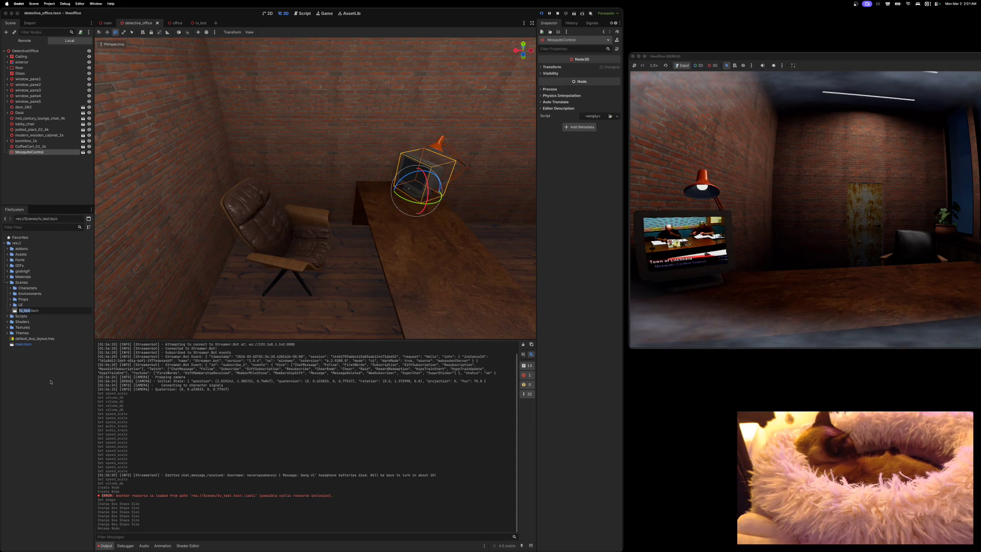
text(mosquito_)
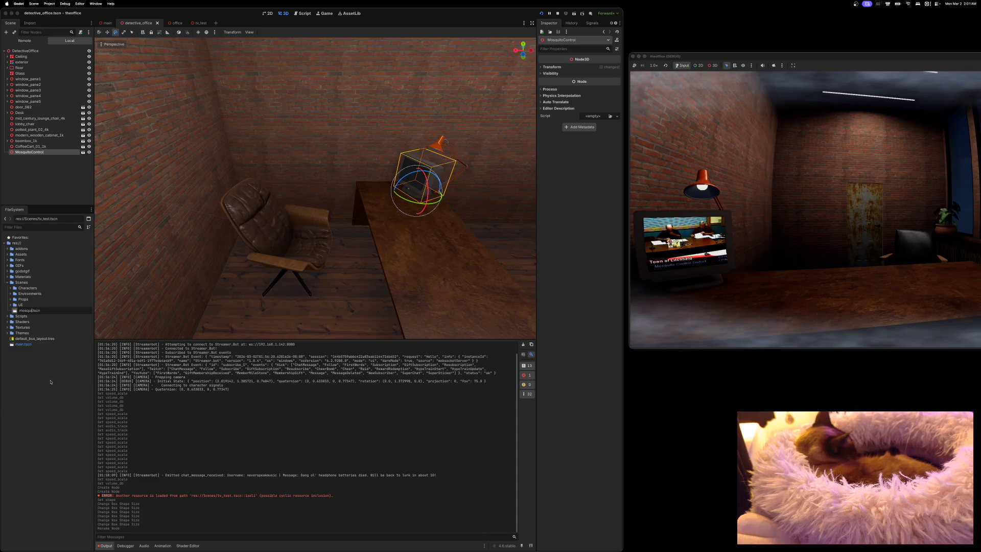
text(control)
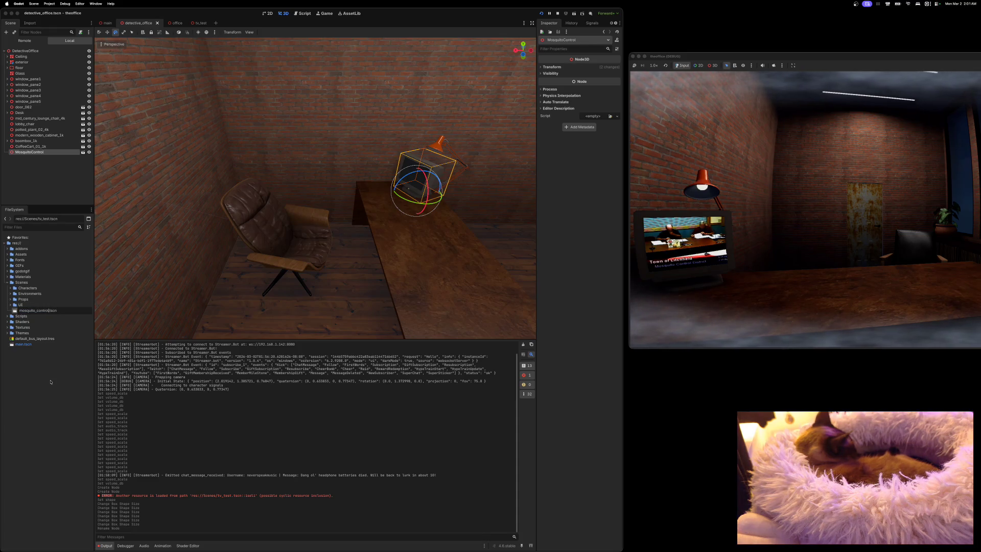
key(Return)
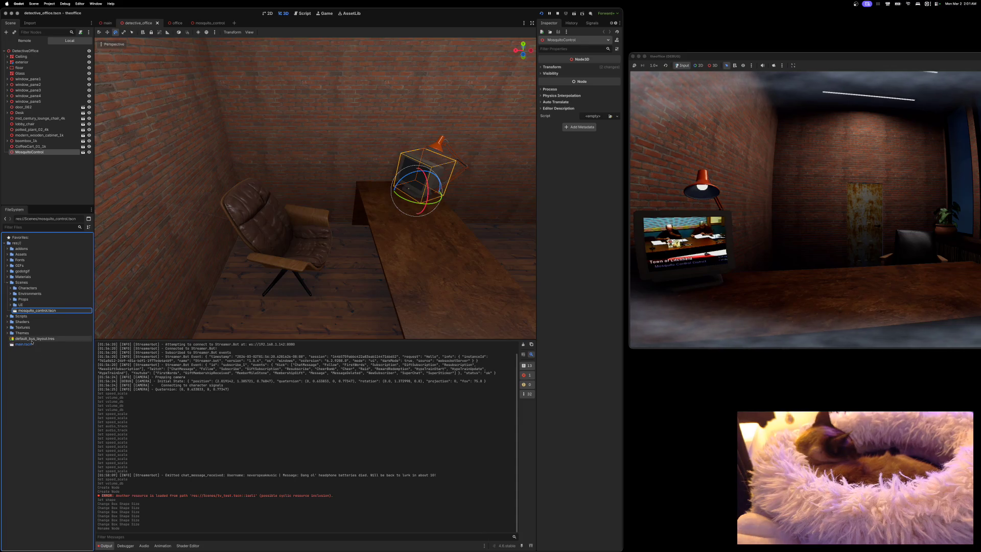
Move mosquito_control.tscn into the Scenes/Props folder.
drag(15, 310, 15, 300)
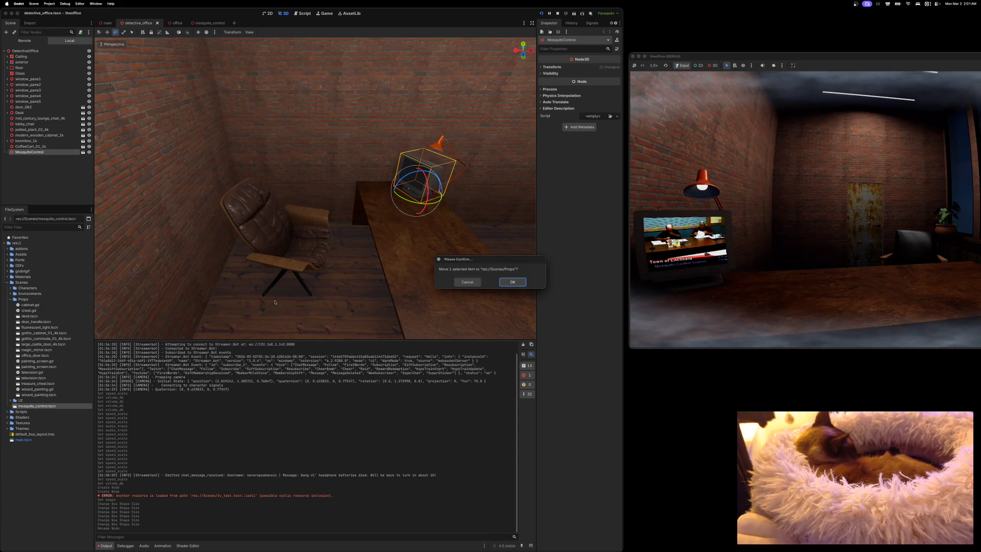
click(514, 281)
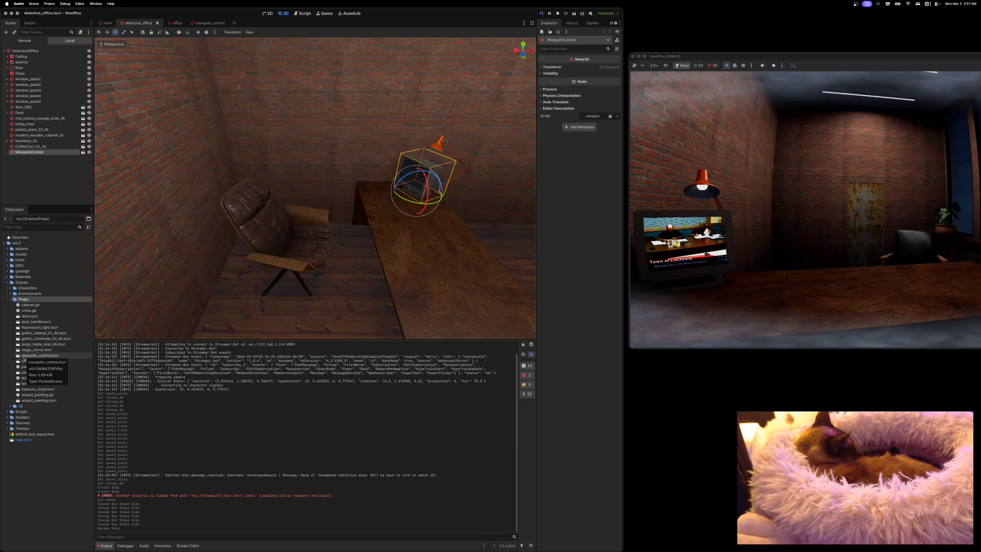
click(10, 299)
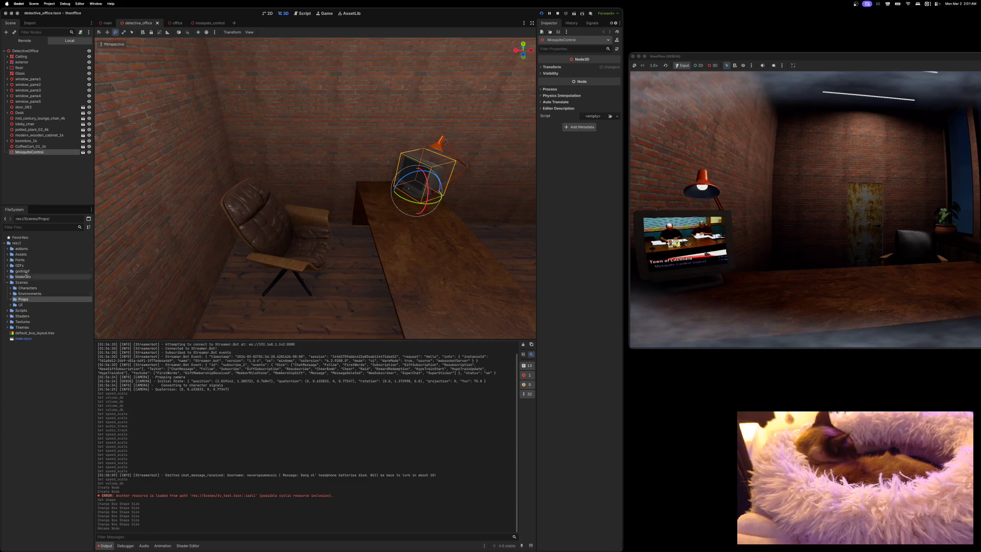
Attach a new script at res://Scenes/Props/mosquito_control.gd to the MosquitoControl node.
right_click(42, 152)
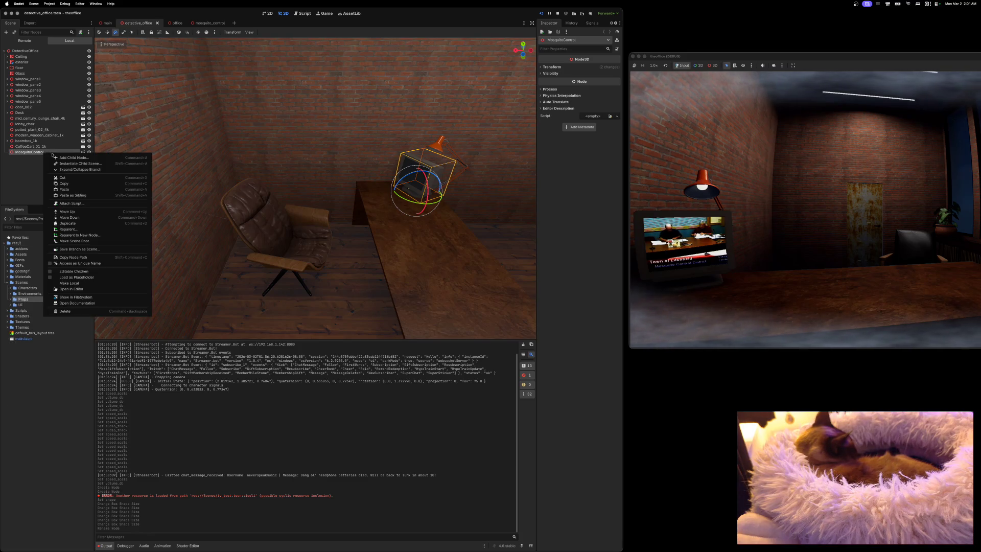
click(70, 203)
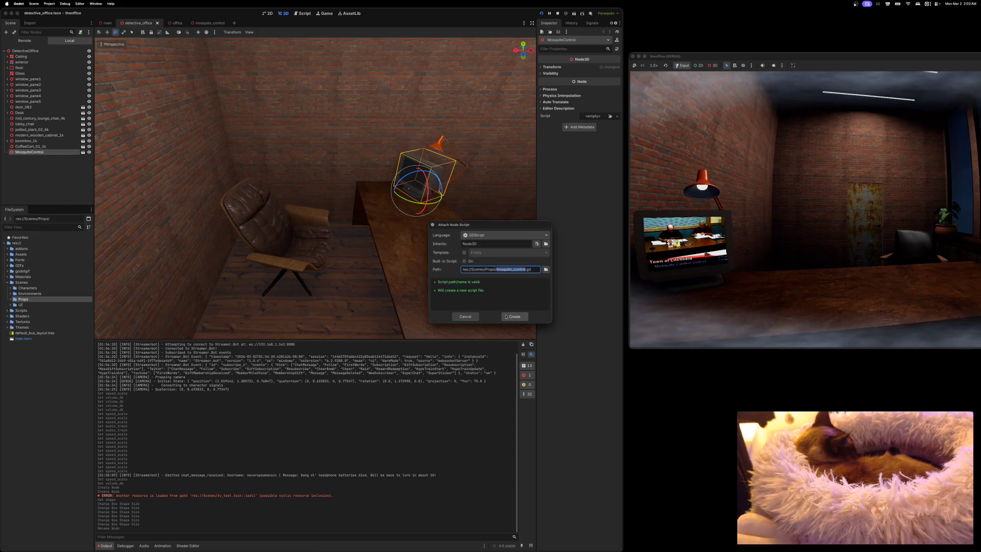
click(513, 317)
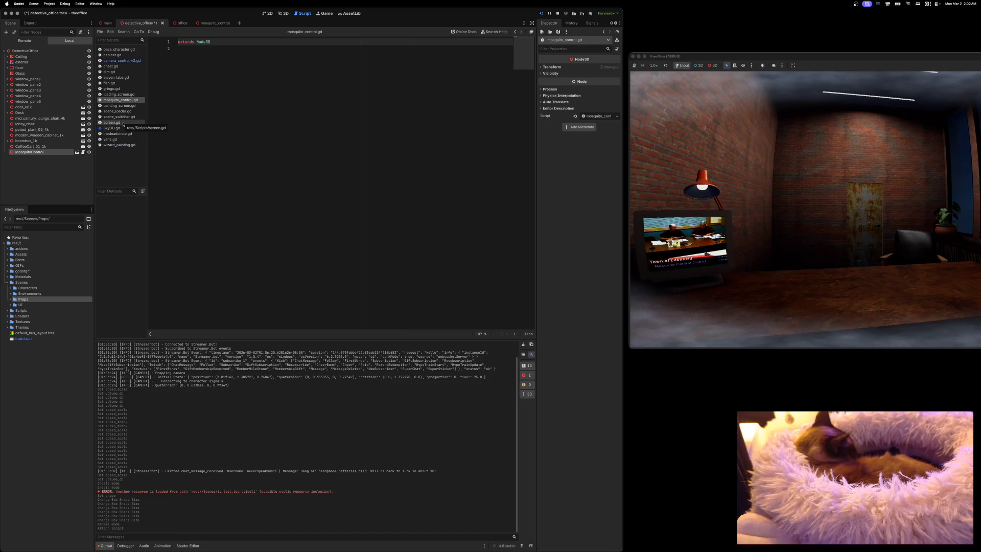
Replace mosquito_control.gd's contents with the code copied from gringo.gd and save.
click(112, 90)
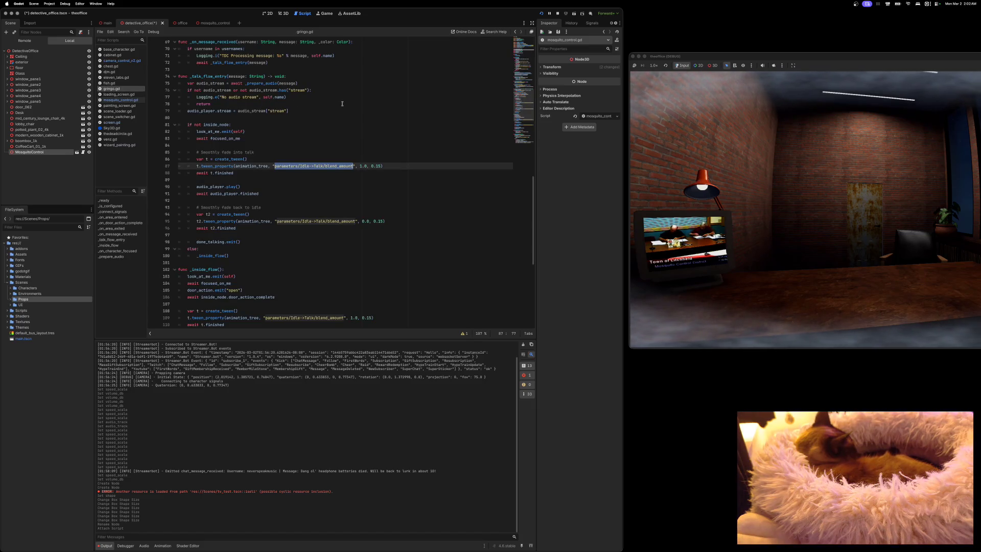
key(ctrl+a)
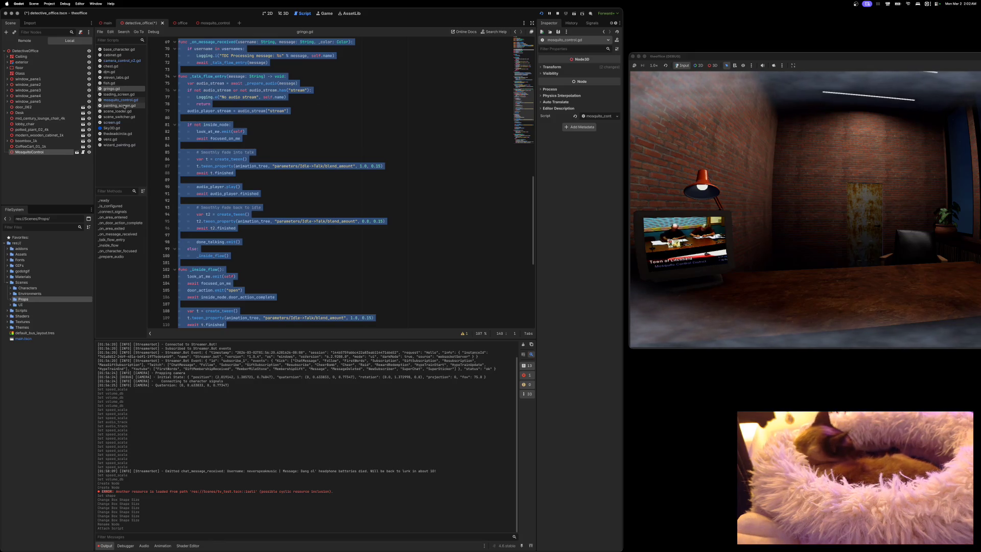
click(121, 100)
key(ctrl+a)
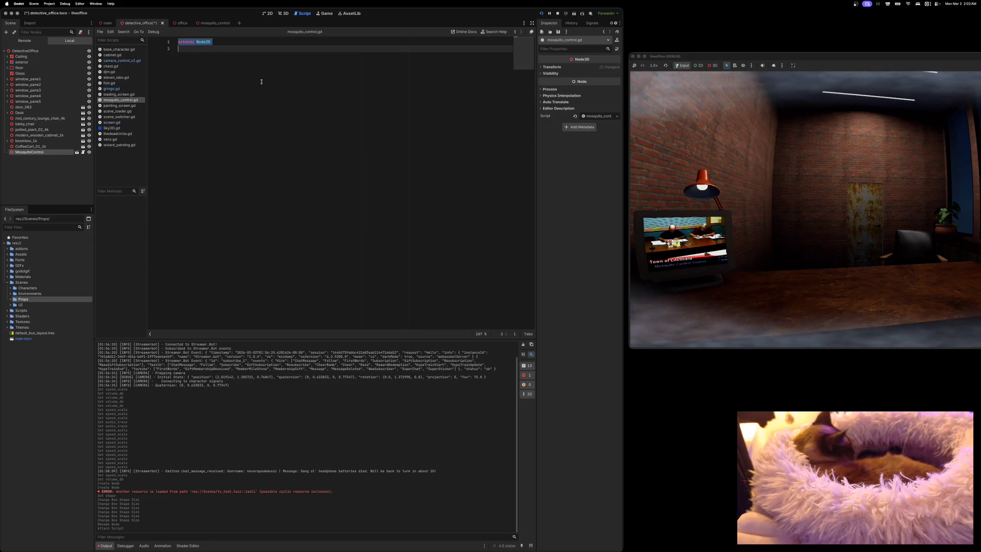
key(ctrl+v)
key(ctrl+s)
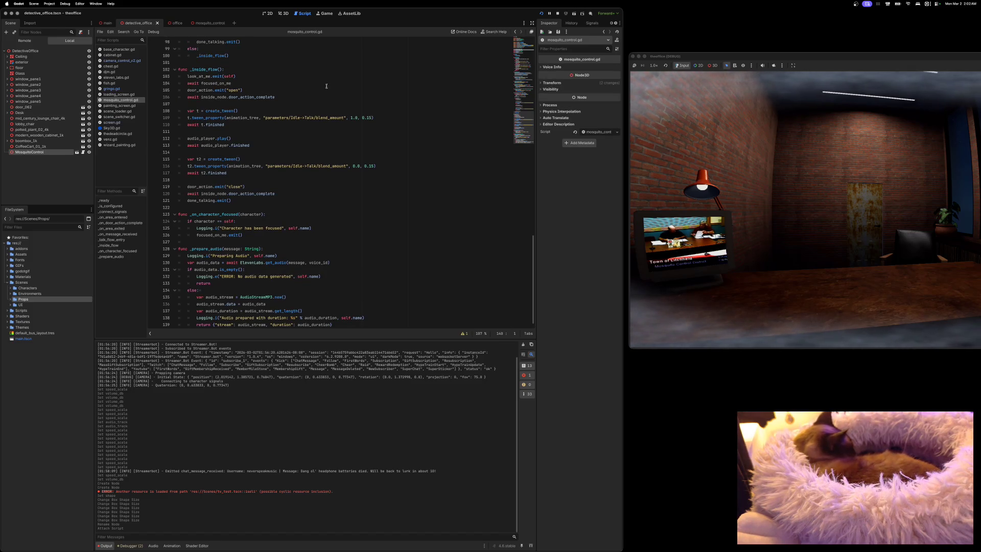
Under Voice Info, set MosquitoControl's Character Name to 'mosquito_control' and save.
click(540, 68)
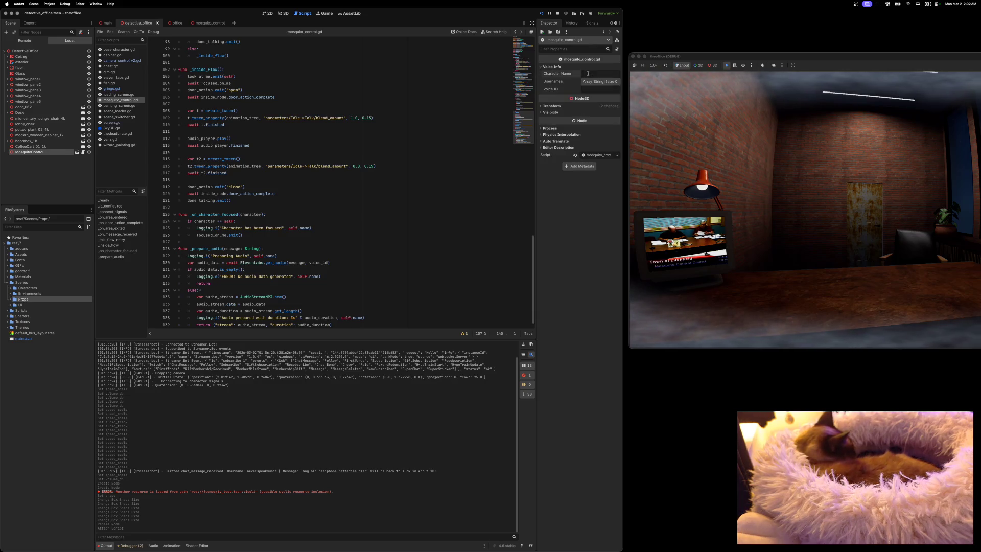
click(588, 74)
text(mosquito_control)
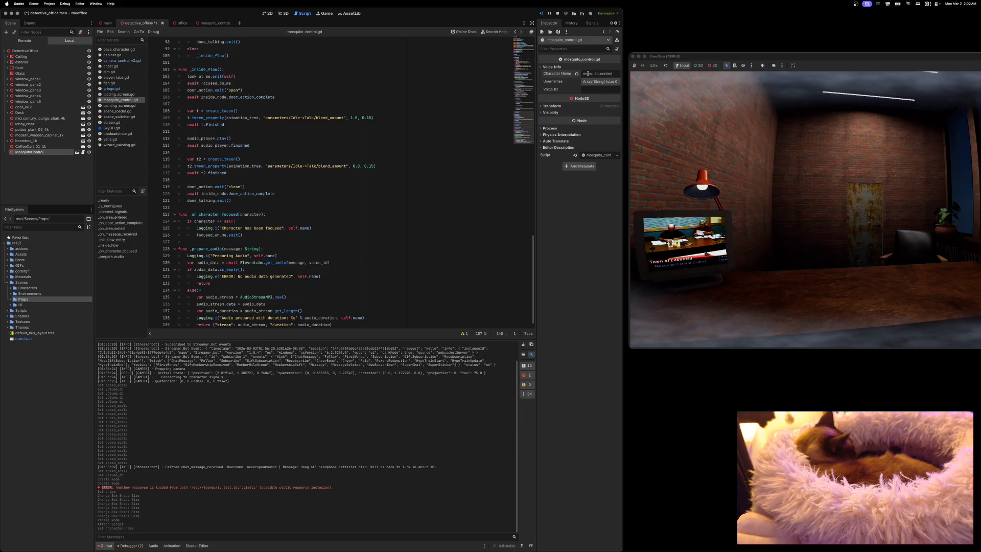
key(super+s)
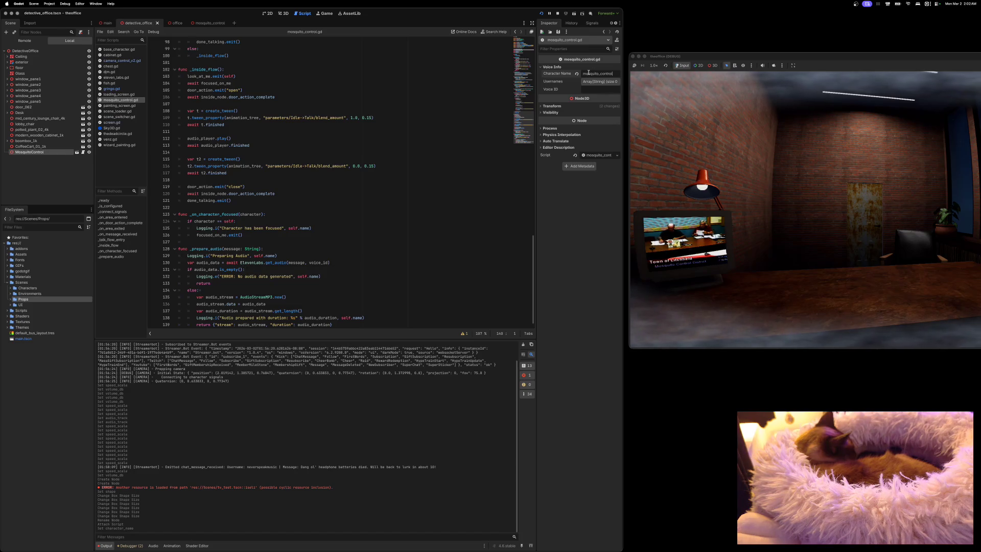
click(136, 545)
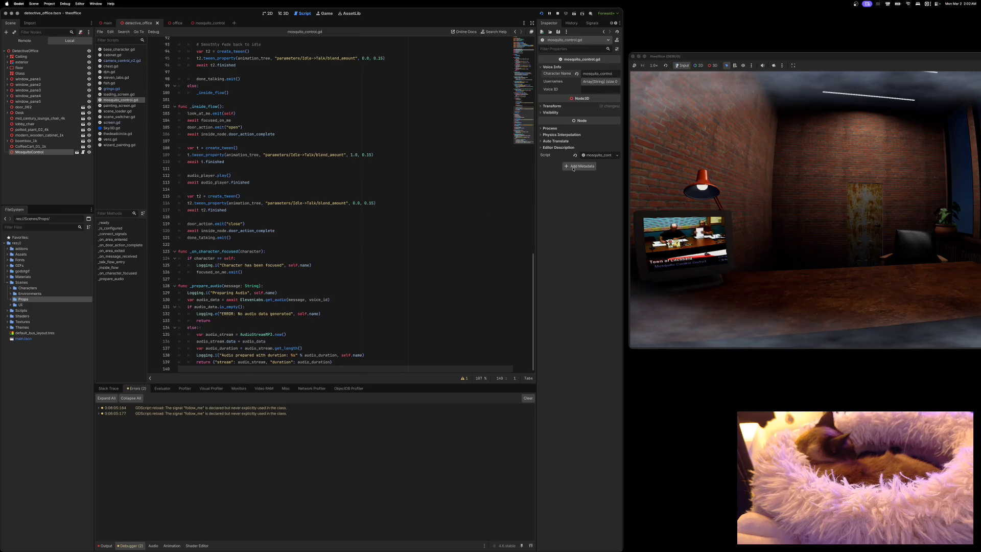
click(541, 14)
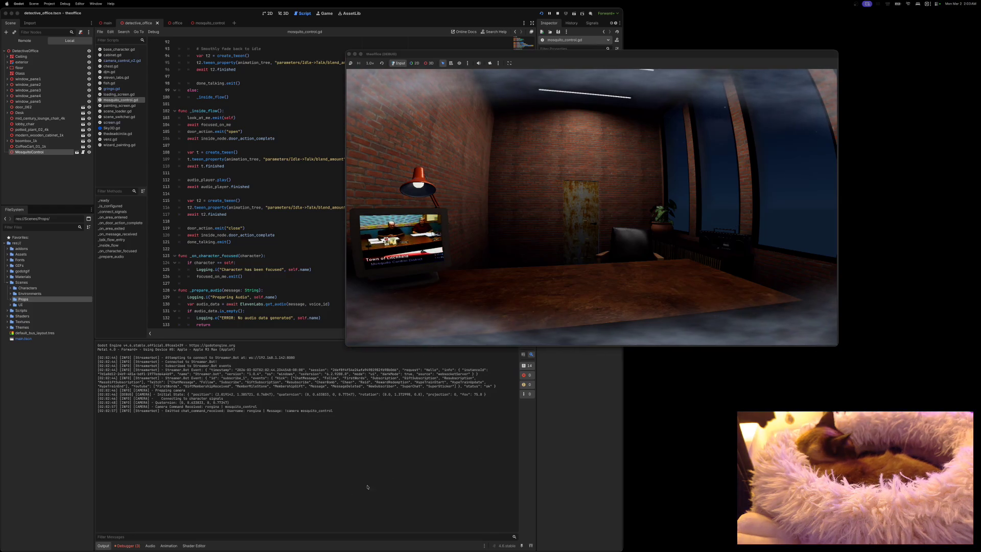
click(127, 546)
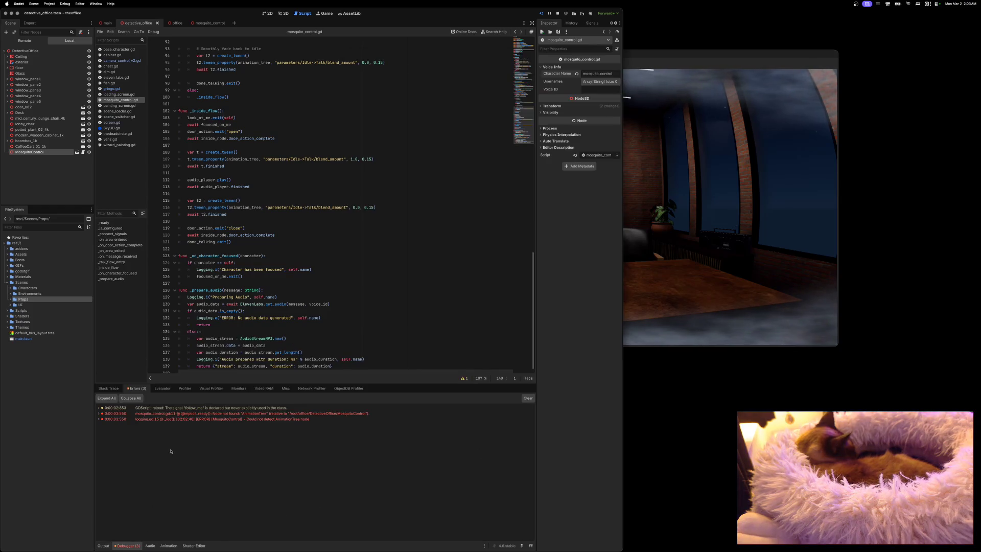
mouse_move(158, 414)
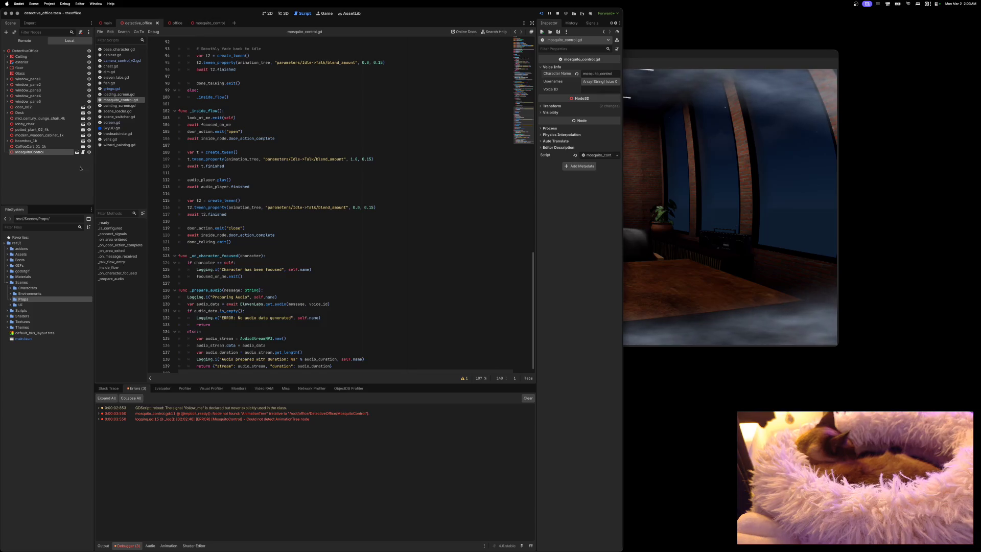
scroll(291, 225, up, 5)
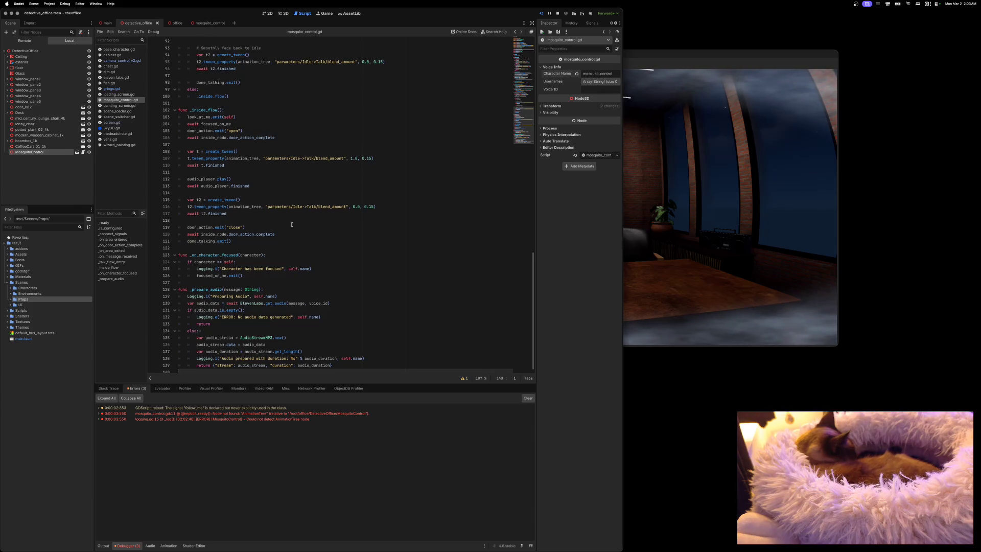
scroll(291, 225, up, 15)
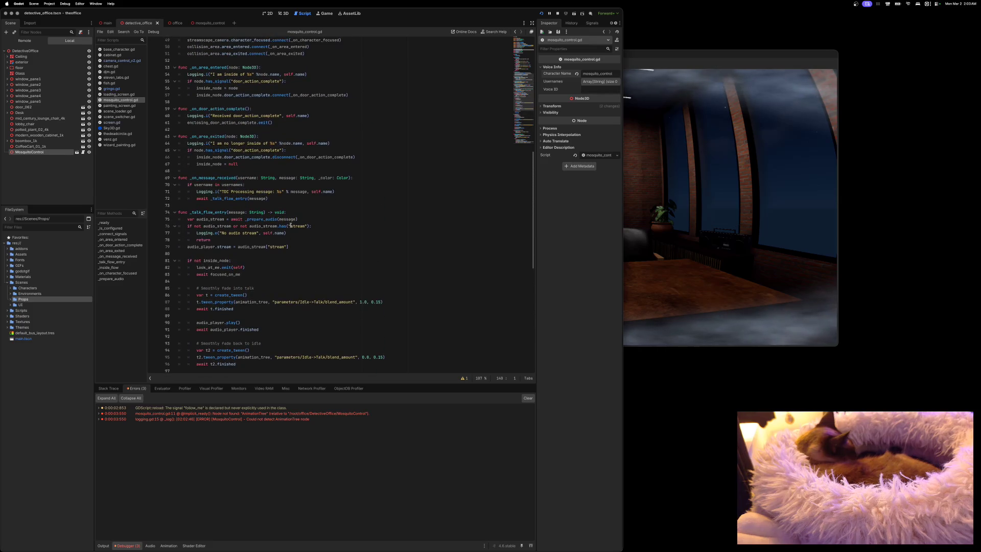
scroll(290, 225, up, 1)
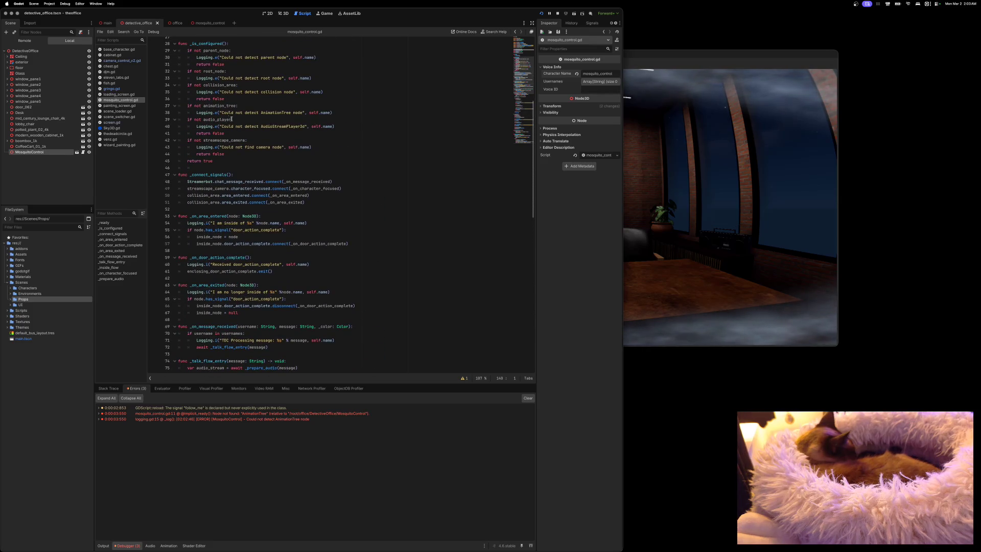
click(205, 23)
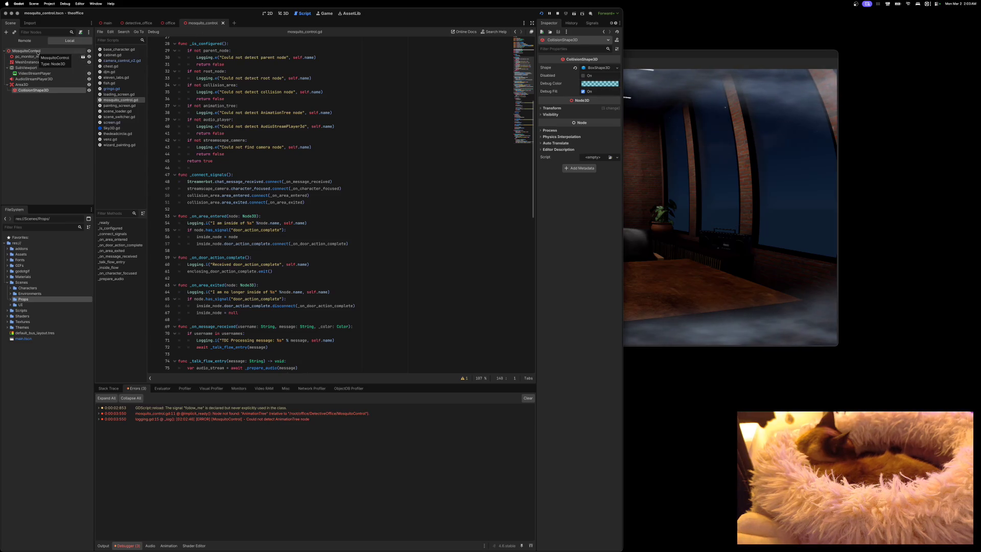
Add AnimationPlayer and AnimationTree child nodes under MosquitoControl.
right_click(37, 51)
click(47, 57)
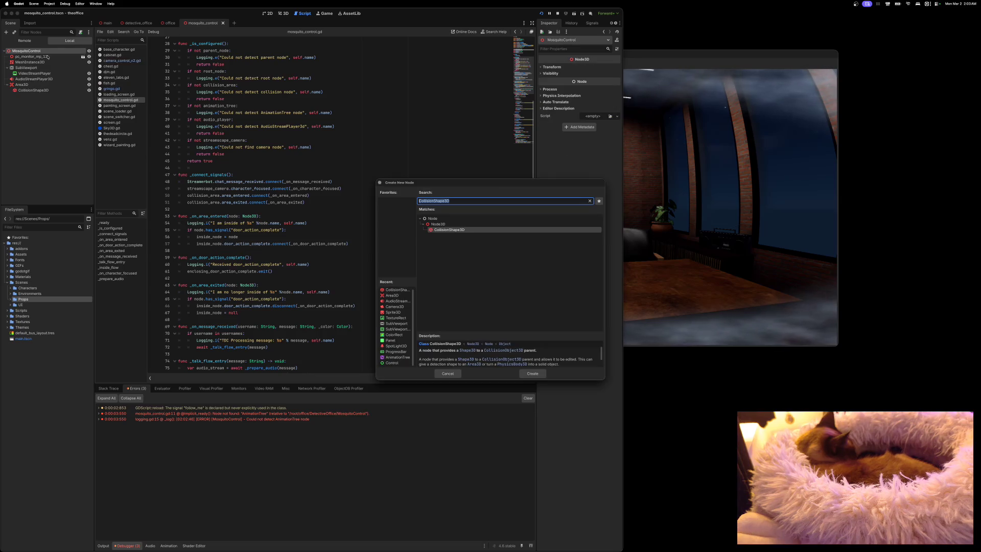
text(Animation)
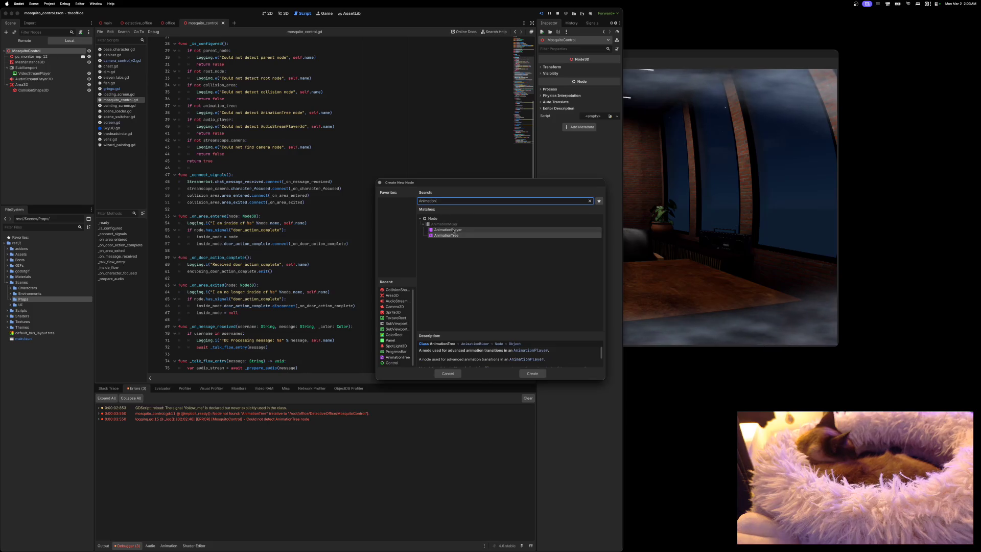
click(448, 230)
click(536, 377)
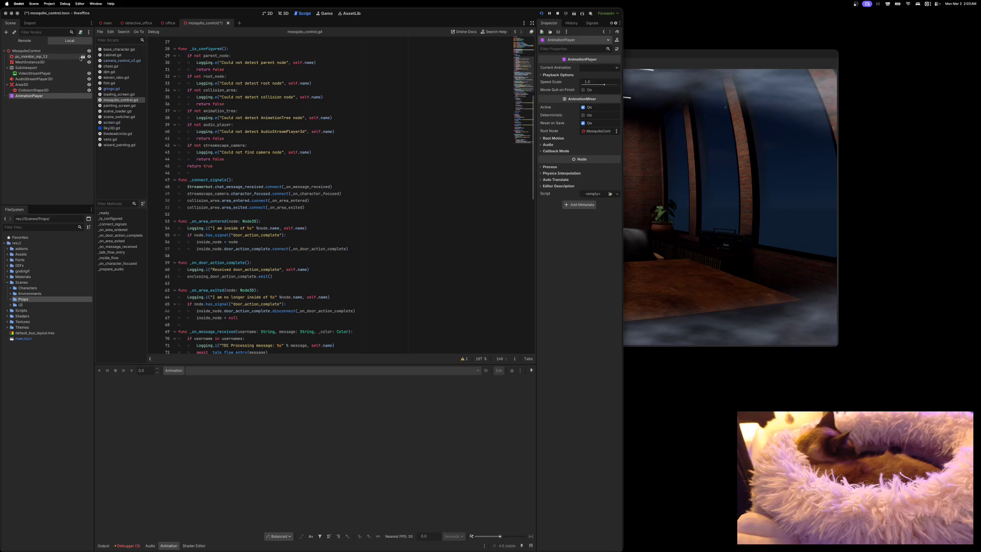
right_click(35, 53)
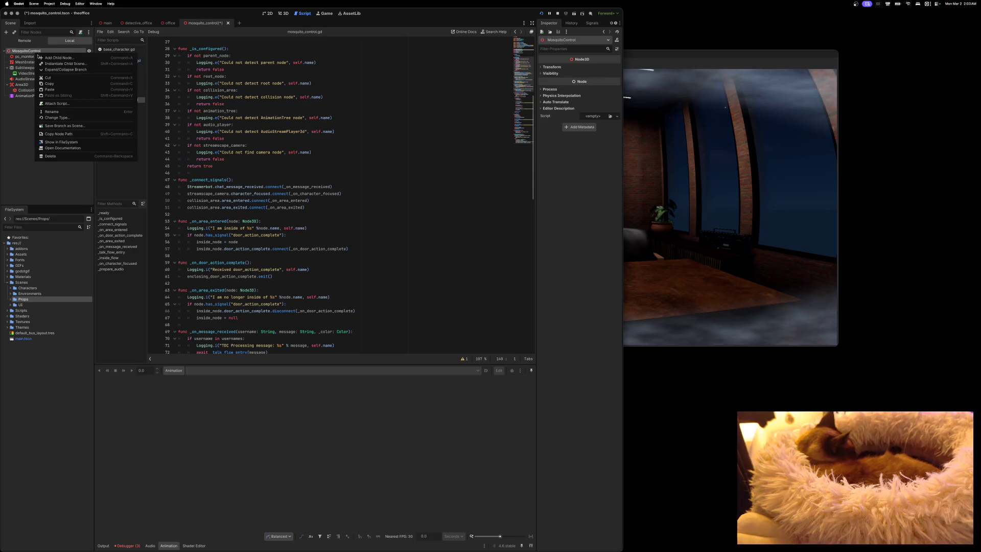
click(41, 58)
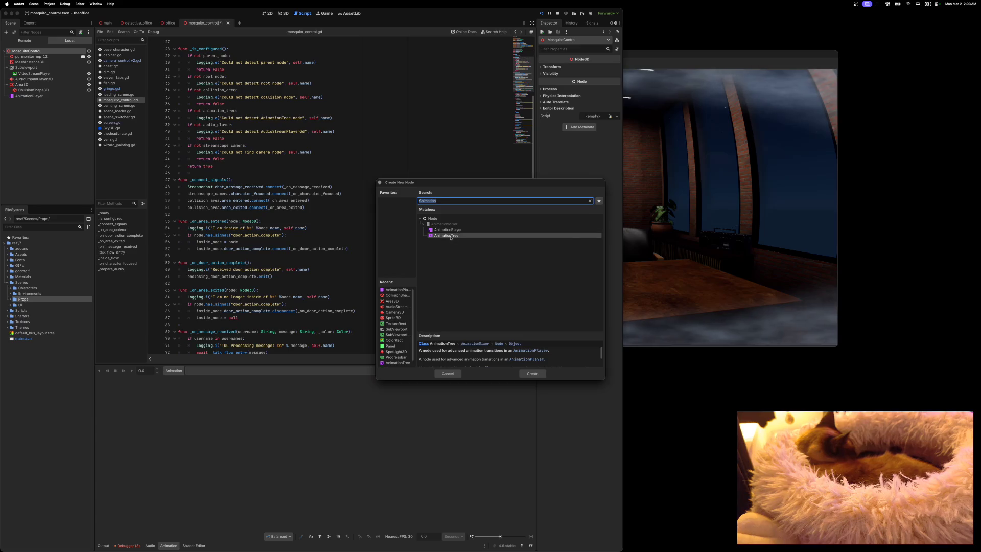
click(533, 373)
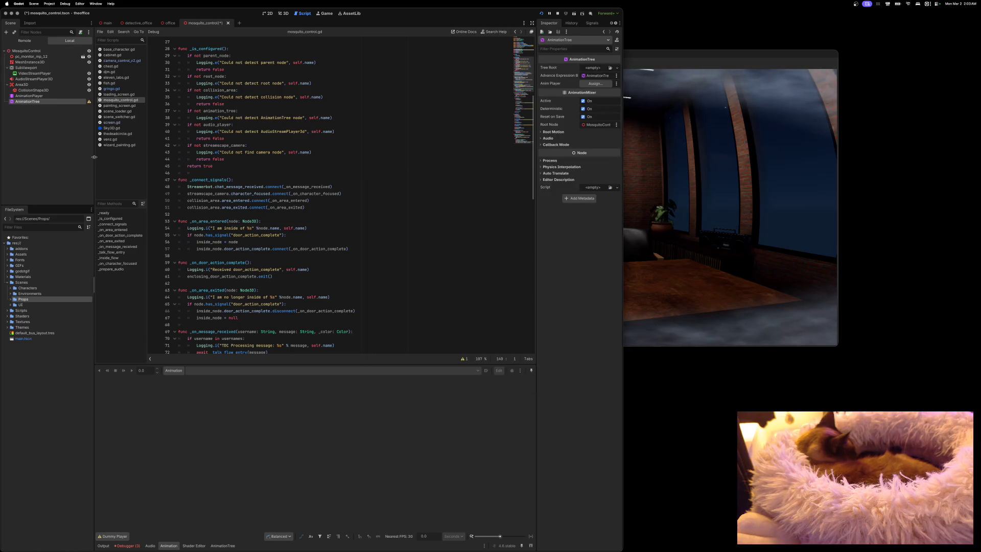
Link the AnimationTree to AnimationPlayer with a new tree root, then save and relaunch the game.
click(595, 84)
click(473, 217)
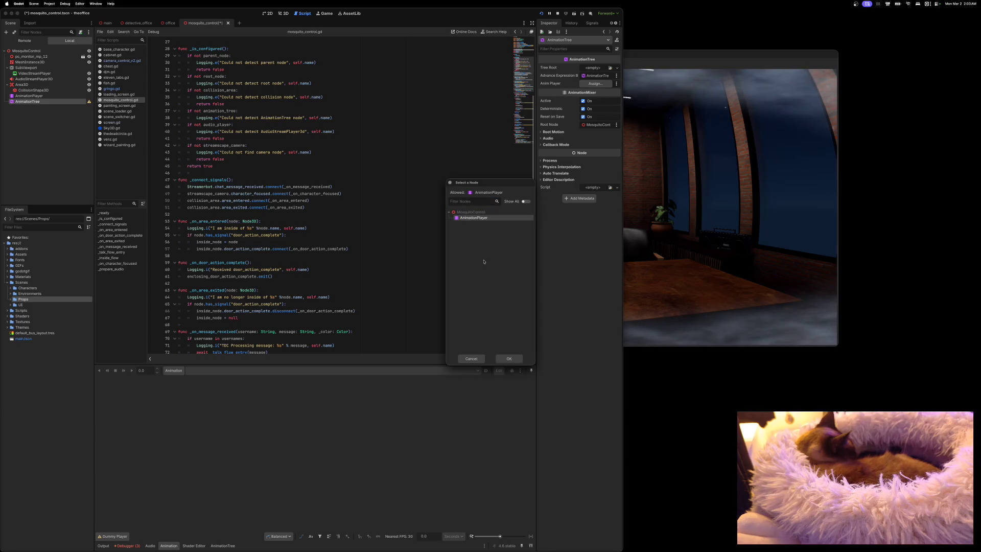
click(509, 359)
click(597, 70)
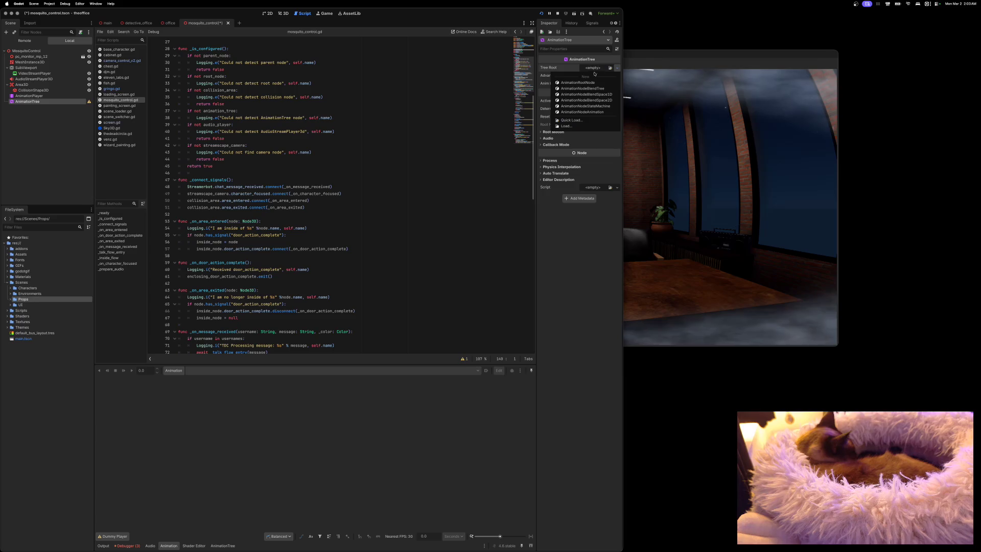
click(594, 87)
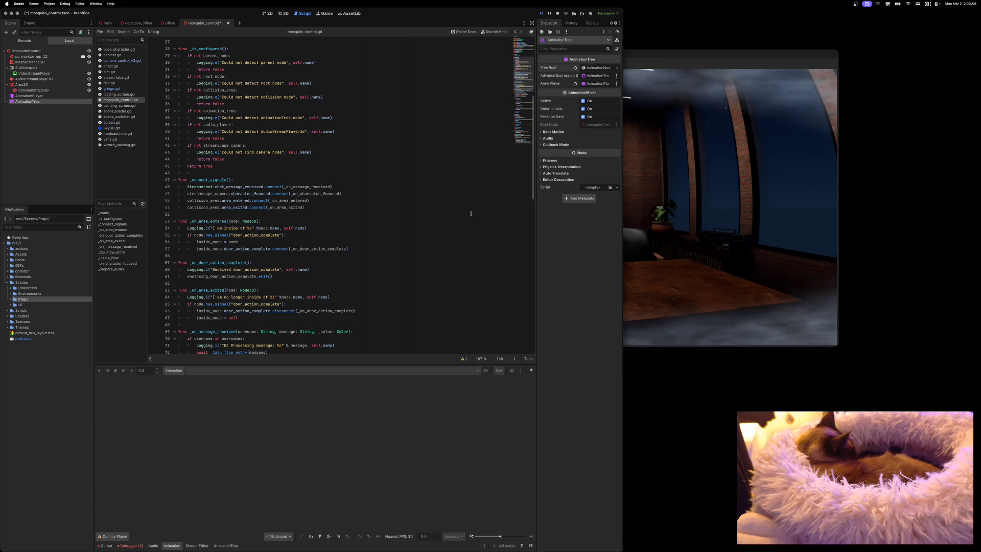
key(super+s)
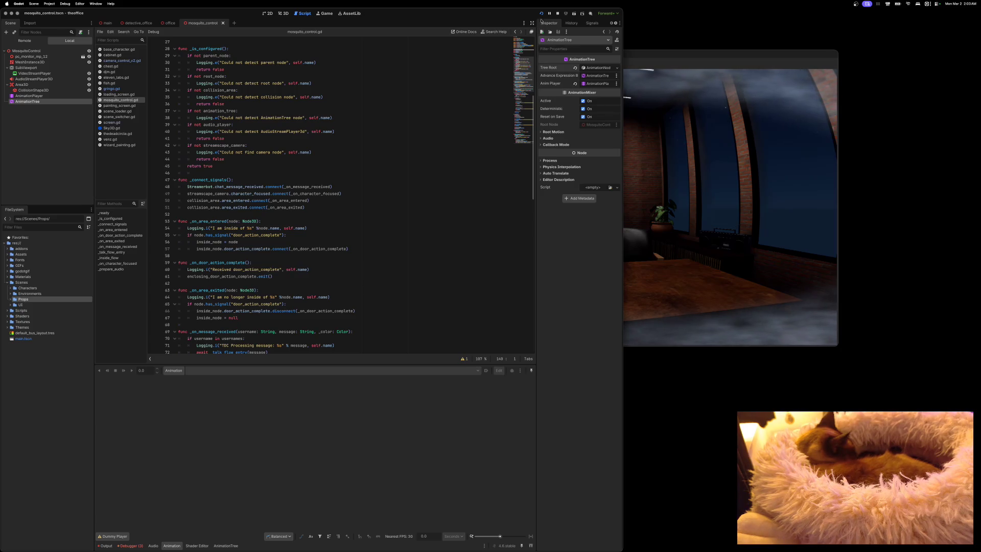
click(541, 13)
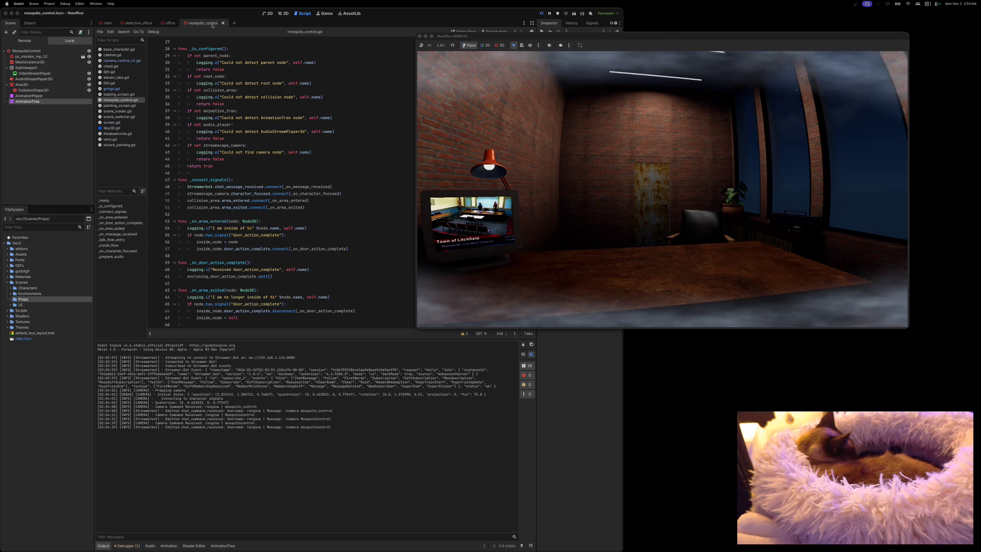
After watching the !camera commands target mosquito_control, bring the editor back in front.
click(197, 19)
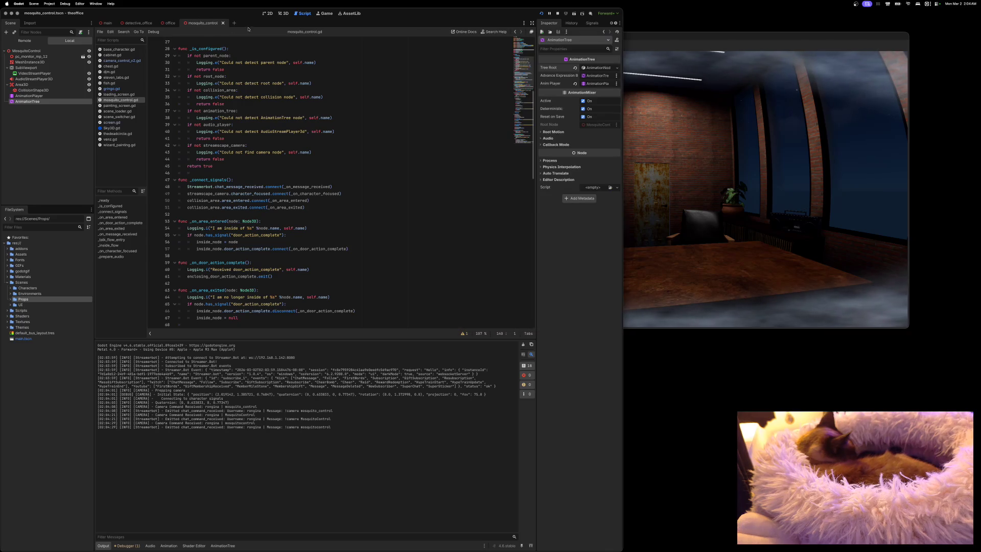
Add the detective_office scene's MosquitoControl node to the office_characters group.
click(138, 23)
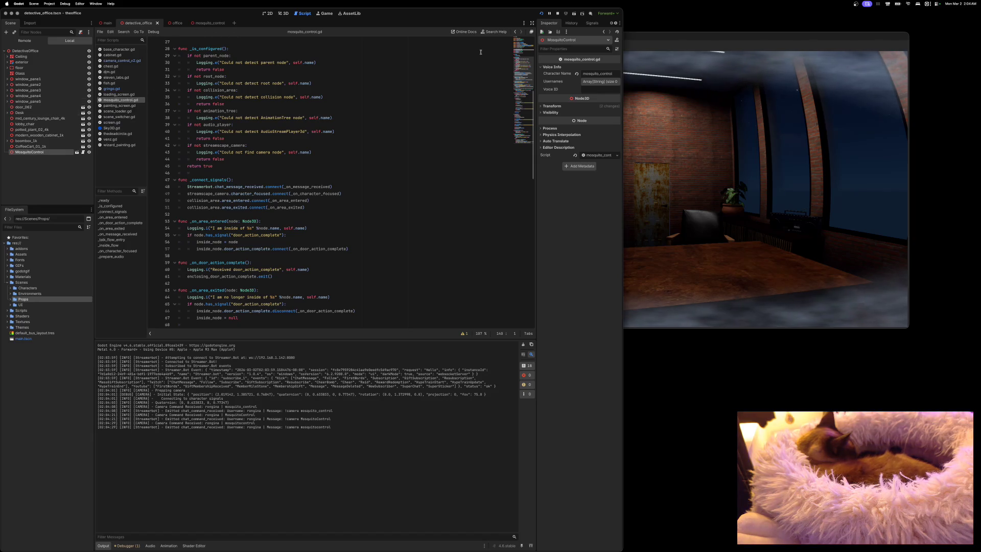
click(616, 24)
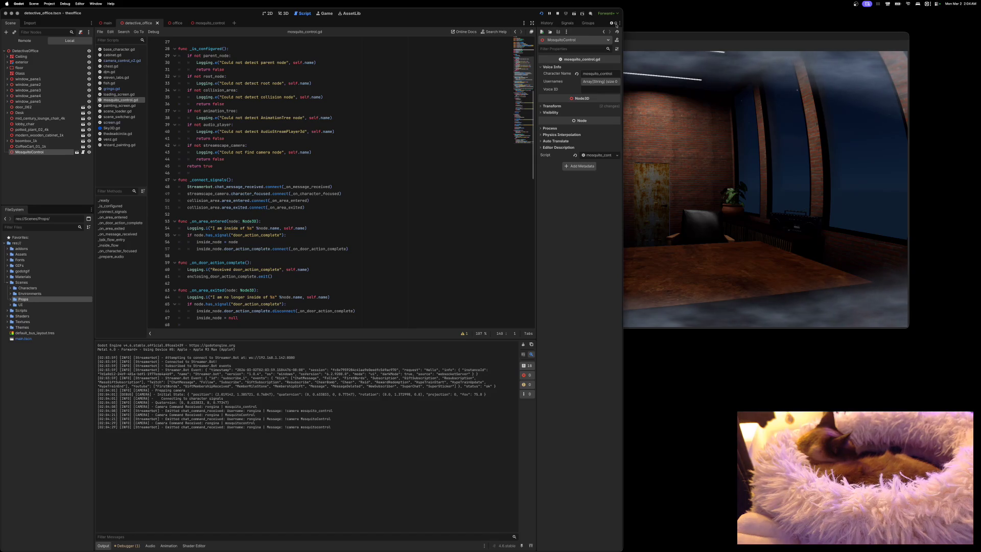
click(589, 23)
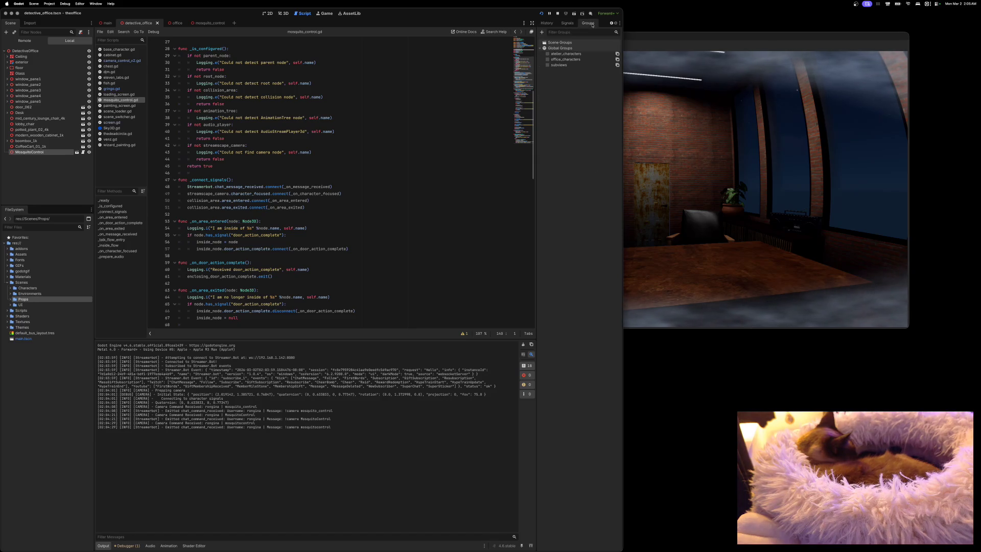
click(548, 59)
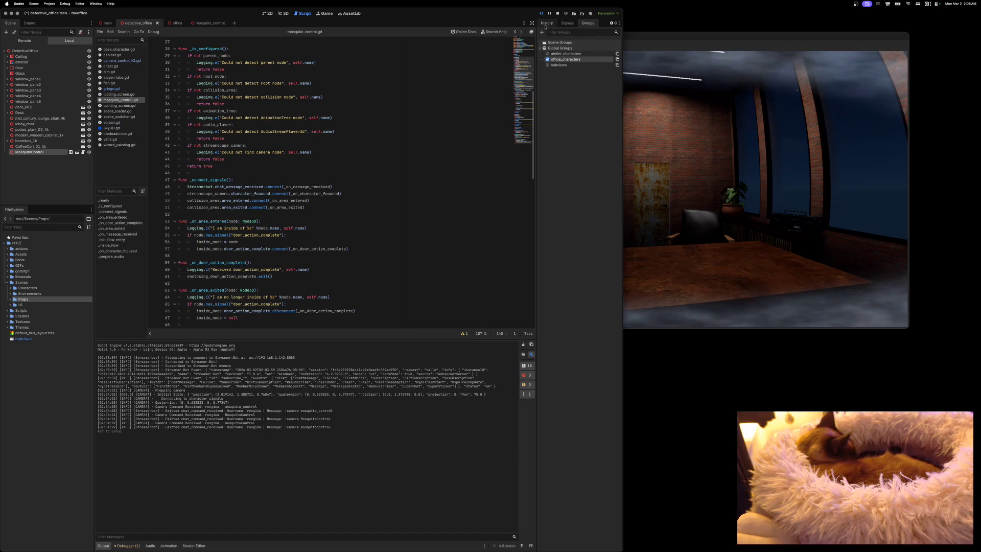
click(611, 23)
click(542, 24)
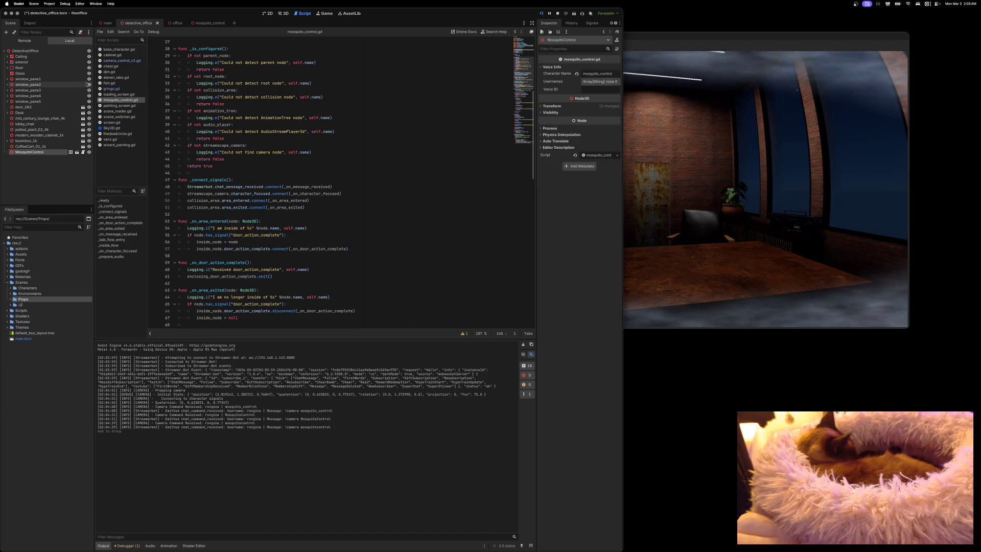
click(170, 23)
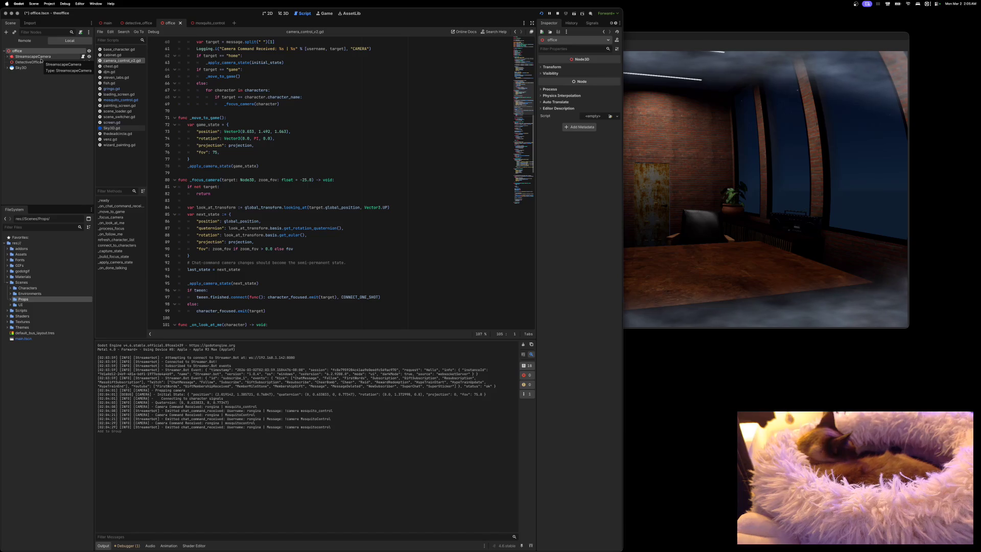
Set StreamscapeCamera's Character Group to office_characters, save the office scene and relaunch the game.
click(41, 57)
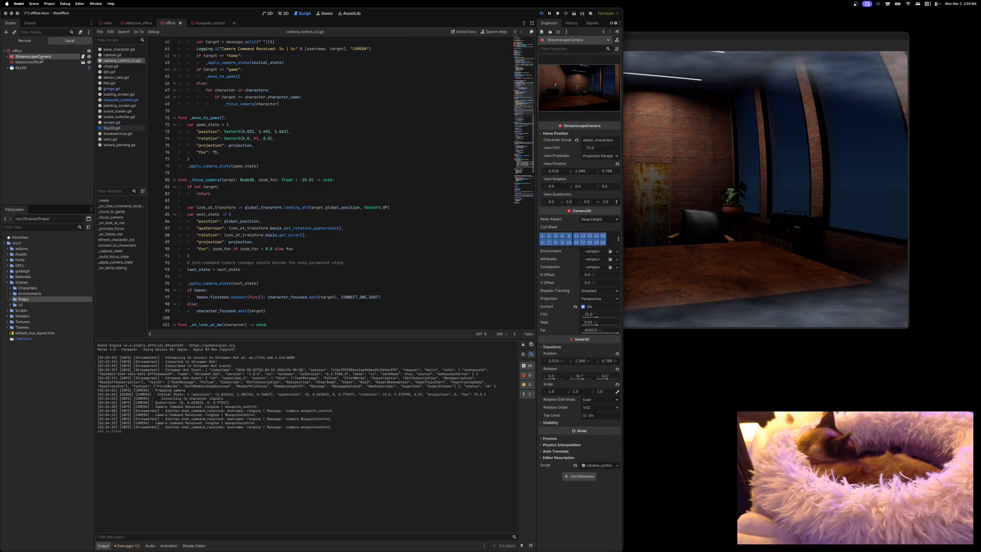
double_click(591, 140)
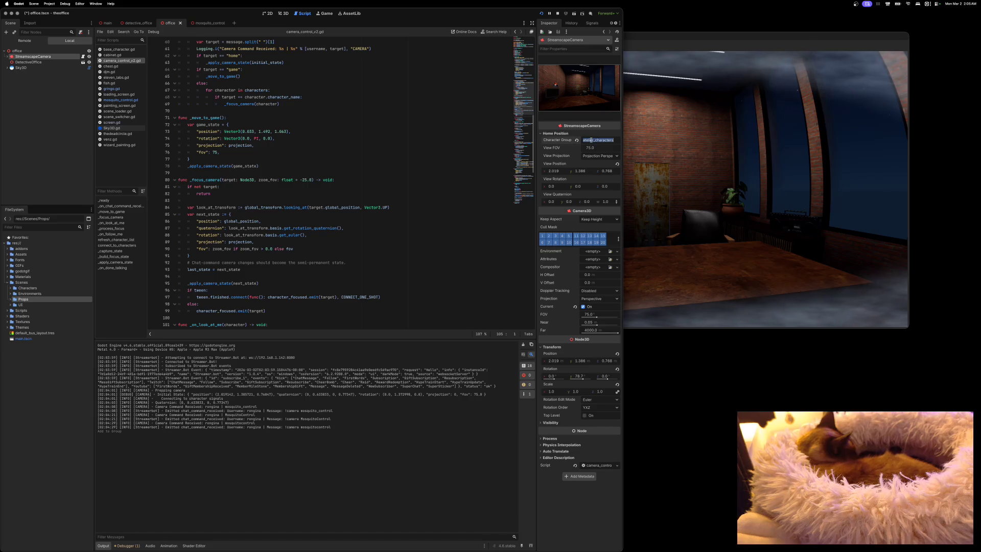
text(offic)
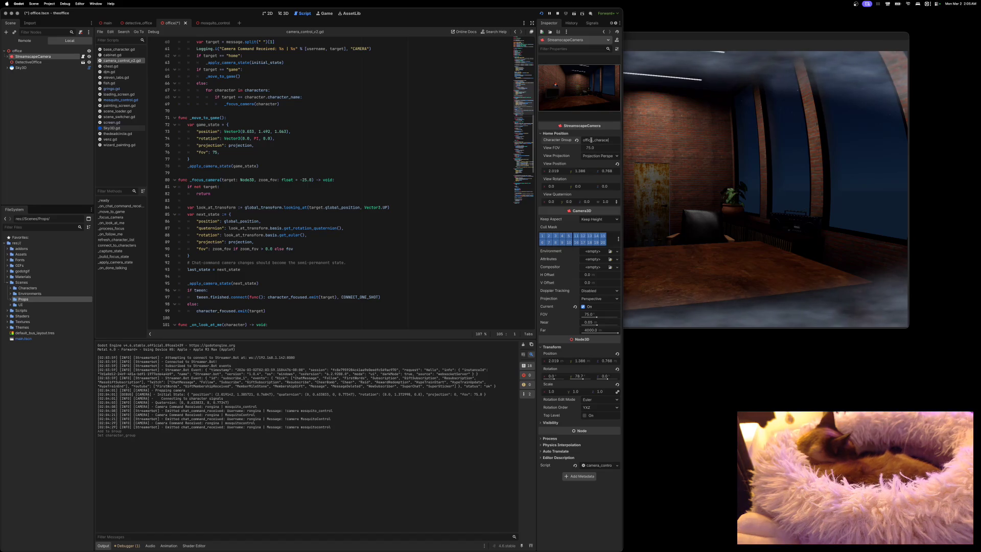
key(ctrl+s)
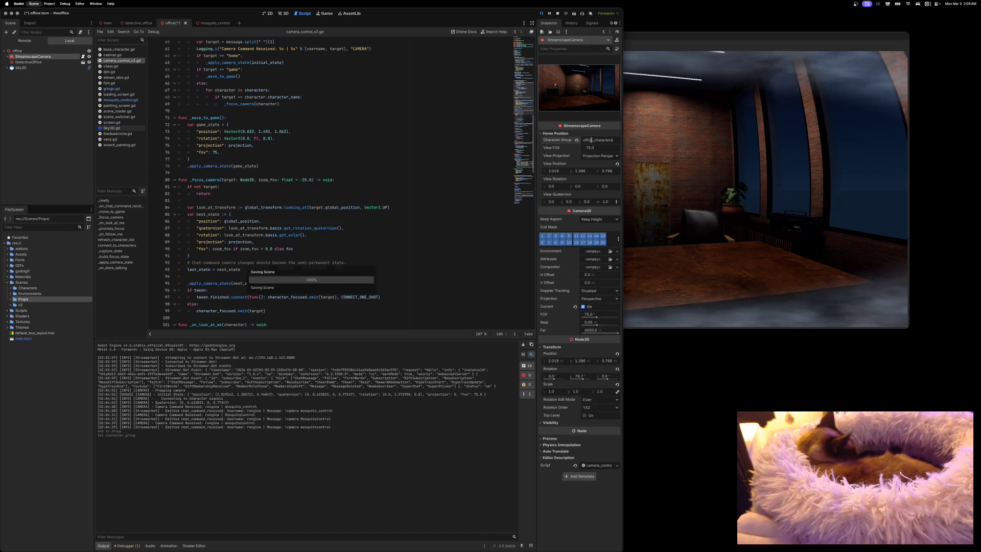
click(541, 13)
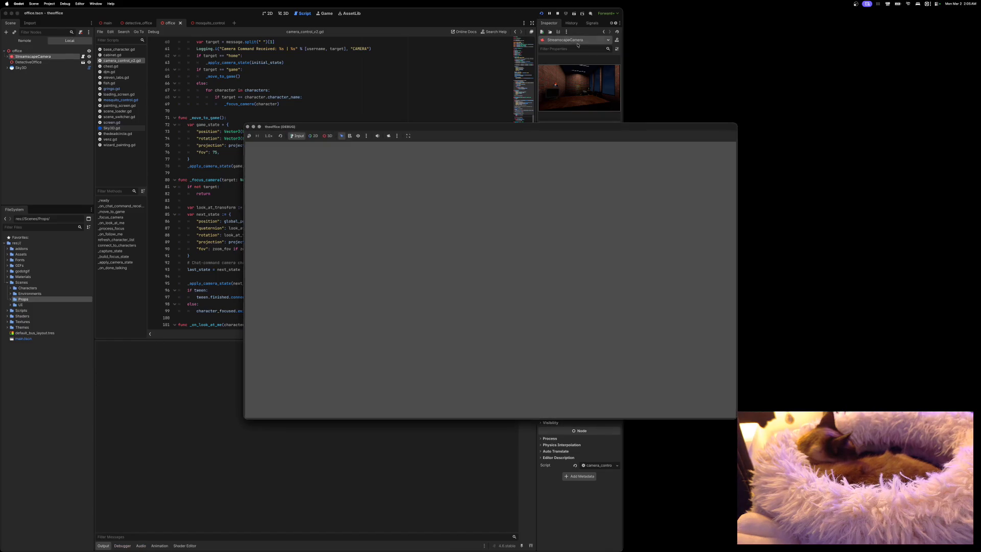
Check the camera command in the running game's output, stop the game, and run it again.
drag(589, 126, 632, 68)
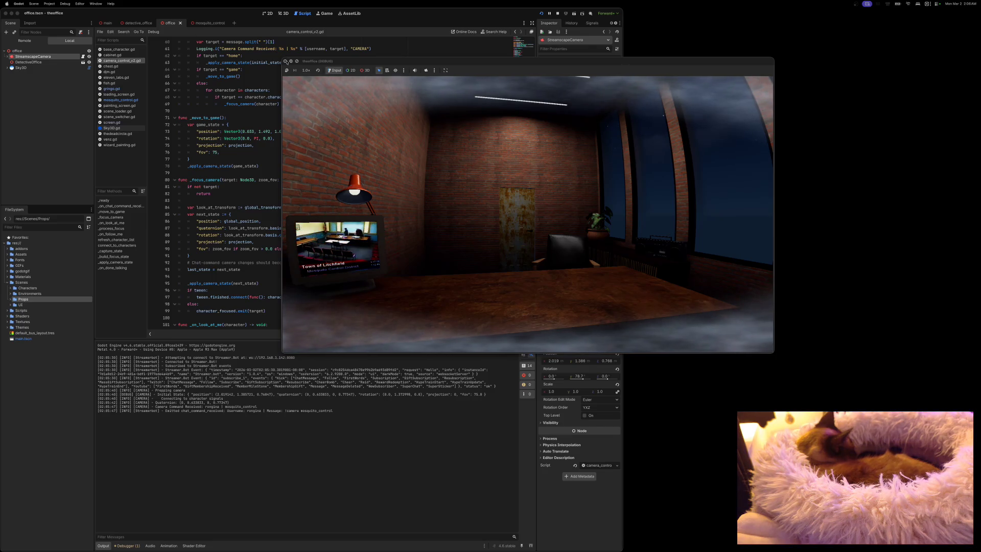
click(286, 62)
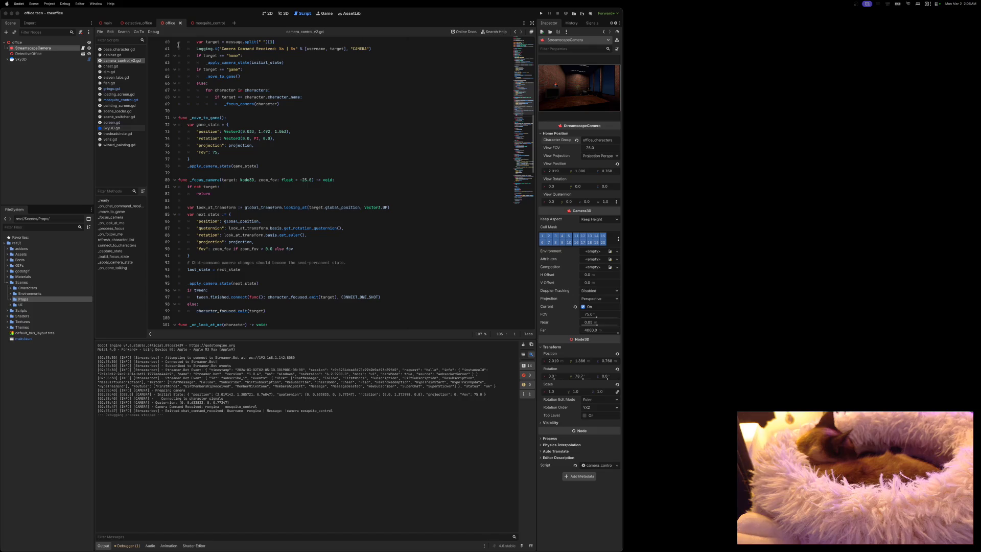
click(541, 14)
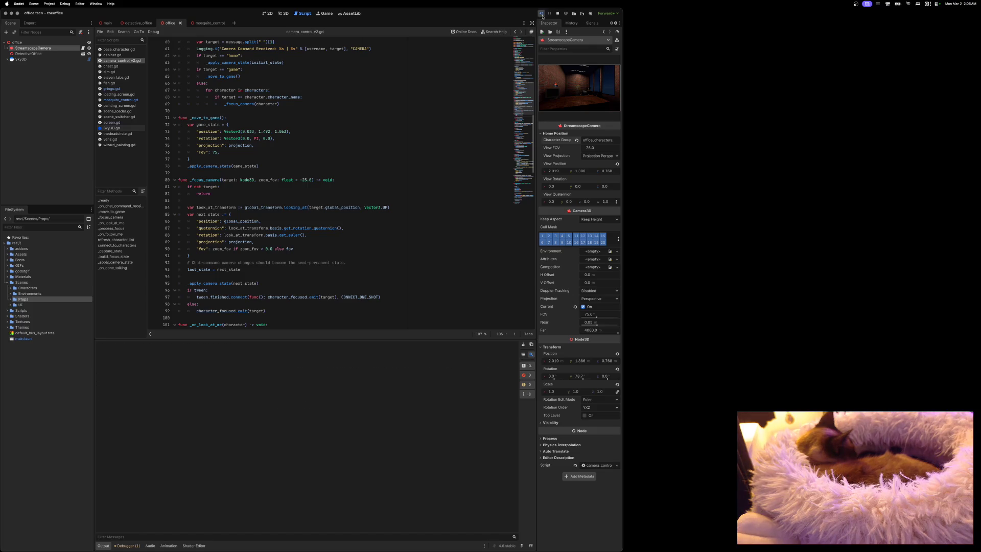
Stop the running game and return to the detective_office scene.
drag(453, 126, 434, 102)
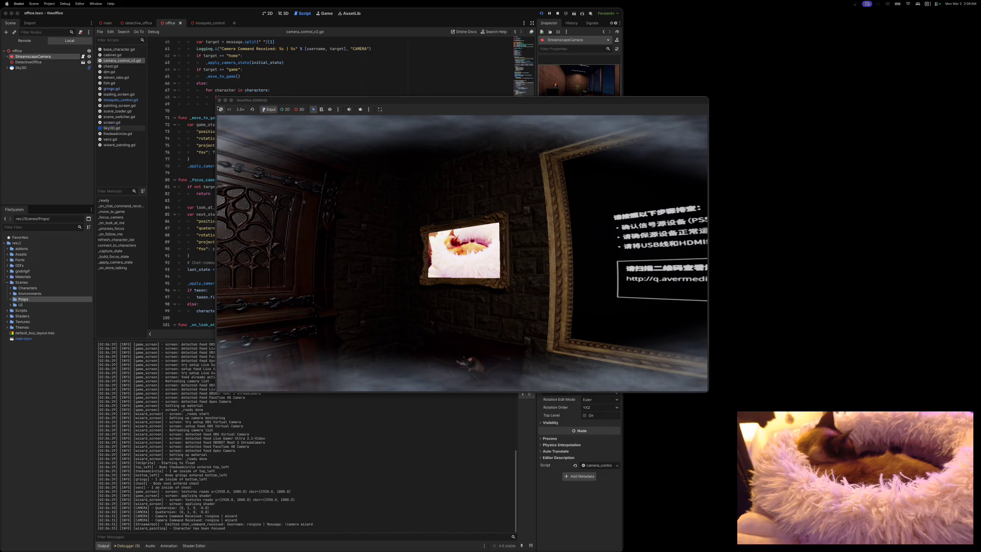
click(220, 100)
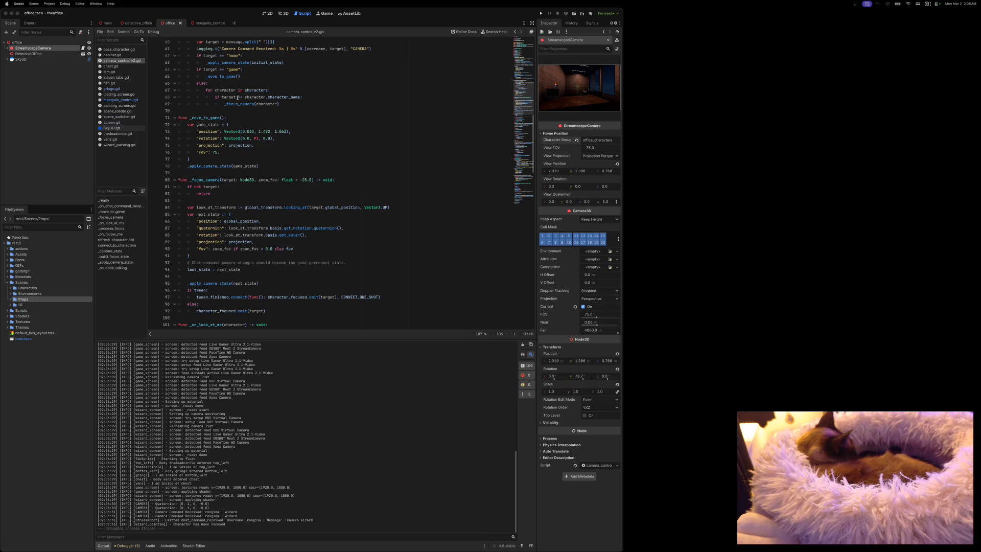
click(135, 23)
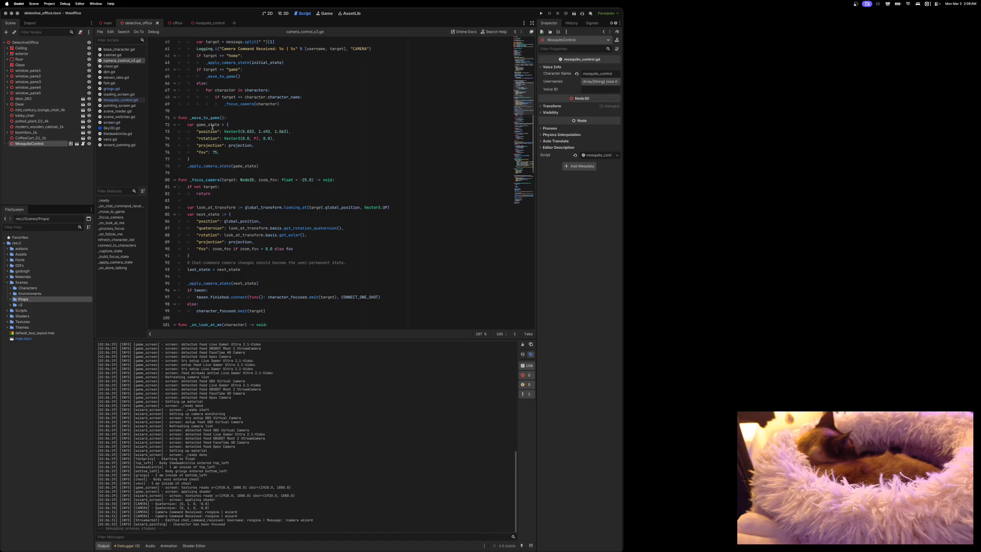
Clear MosquitoControl's mosquito_control Character Name, save the detective office scene, and show debugger Errors.
click(598, 73)
key(BackSpace)
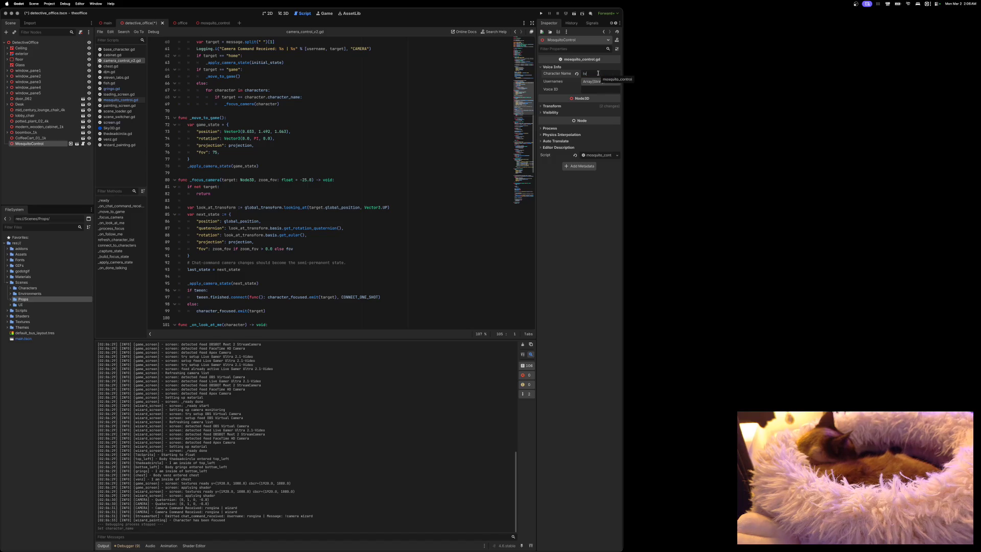
key(ctrl+s)
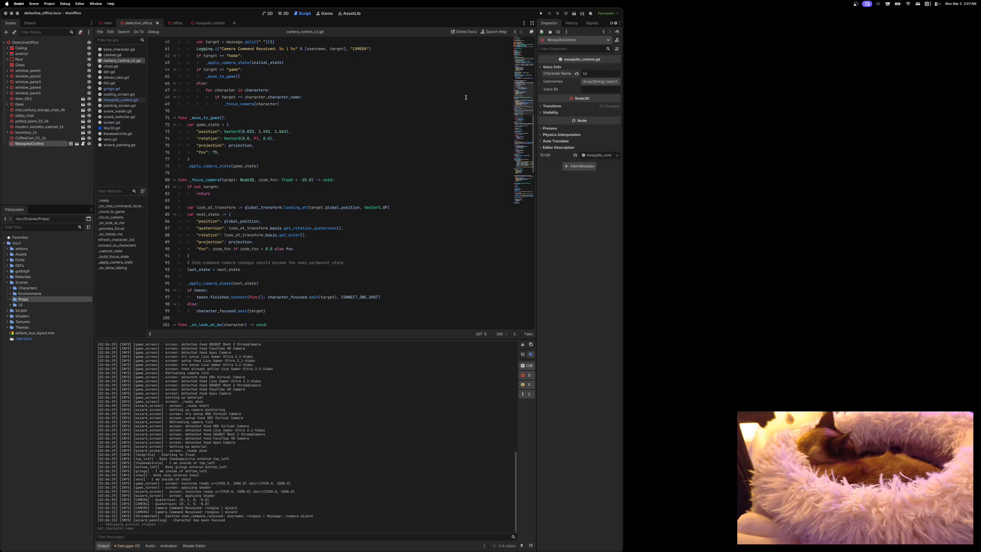
click(128, 546)
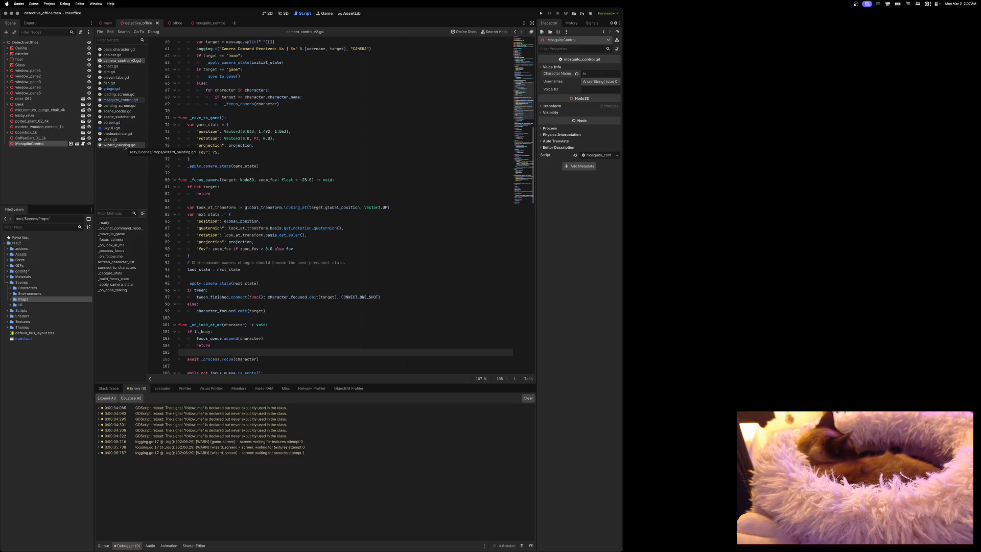
Open wizard_painting.gd, then open atelier_v_2.tscn from Environments > Sets.
click(124, 146)
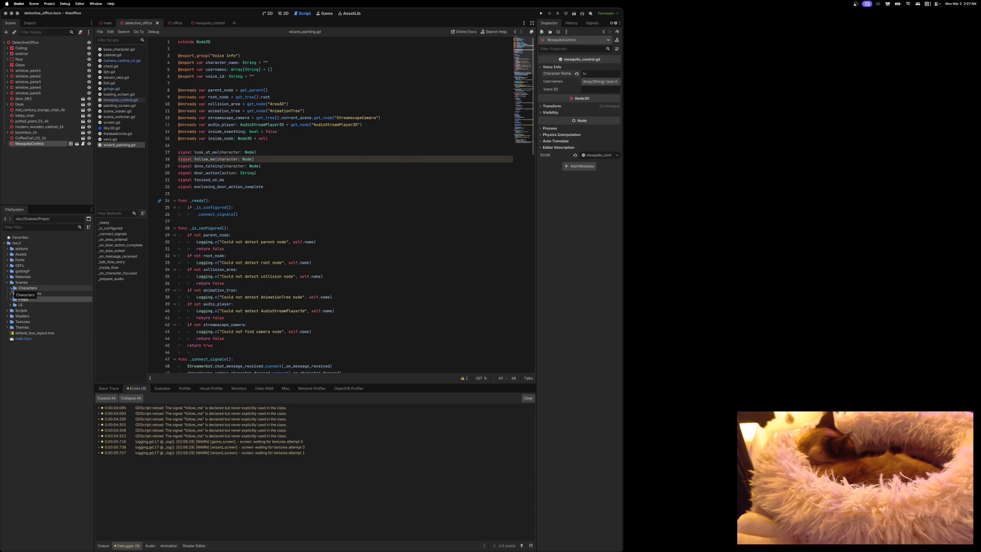
click(10, 293)
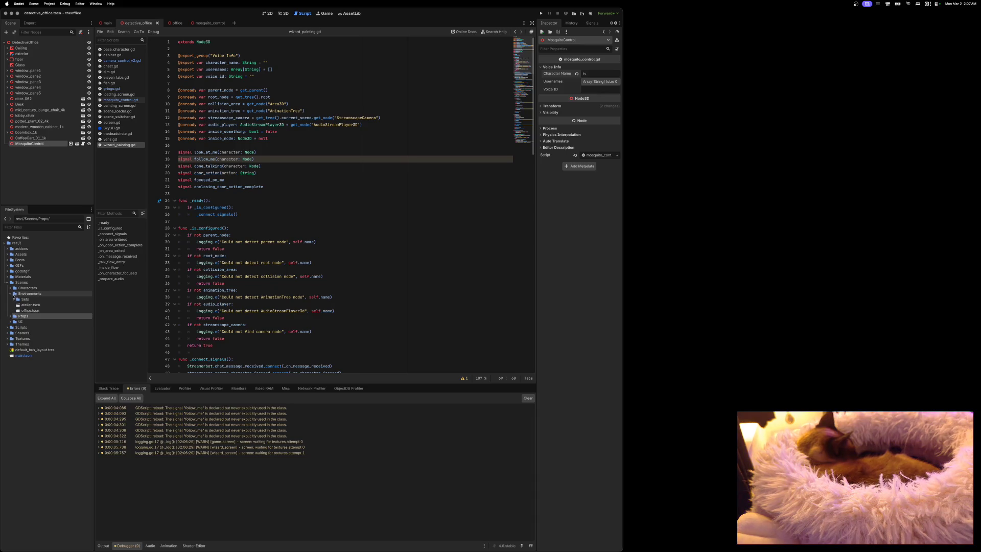
click(13, 300)
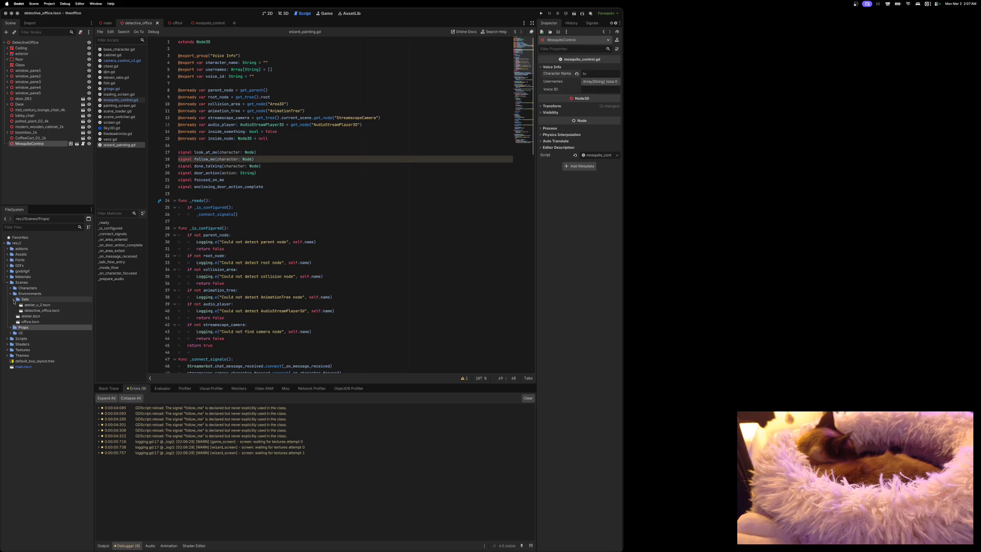
click(22, 305)
double_click(22, 305)
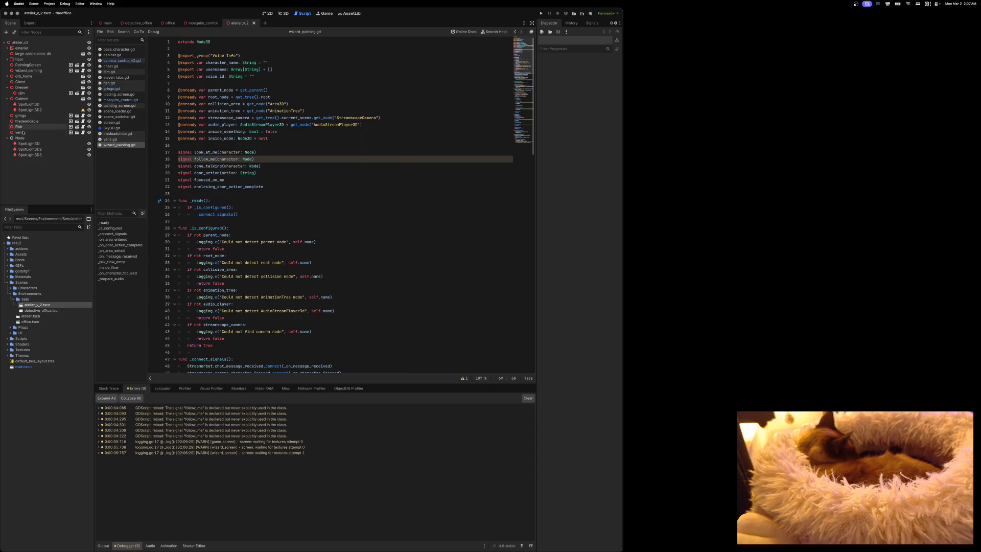
Inspect the gringo character's properties, then jump back to connect_to_characters in camera_control_v2.gd.
click(7, 138)
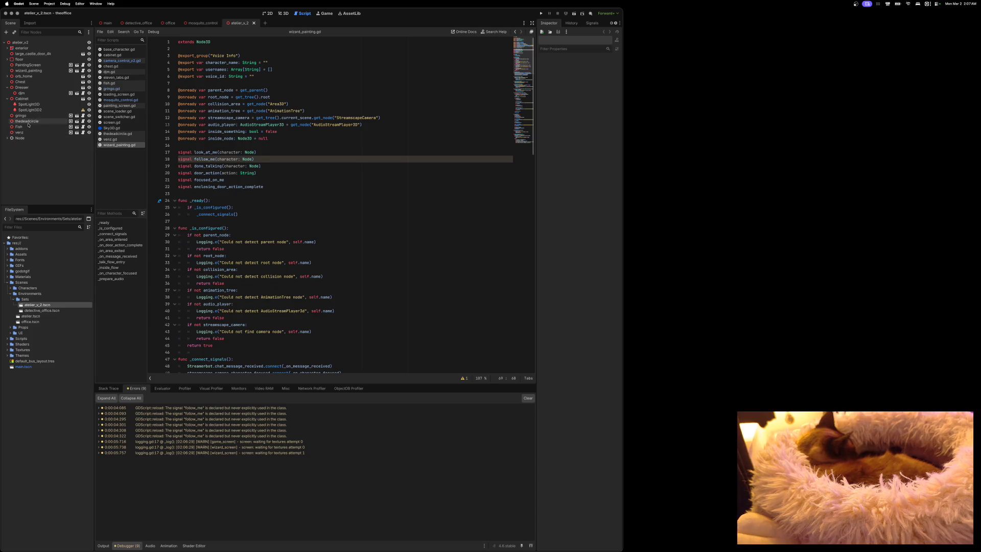
click(26, 117)
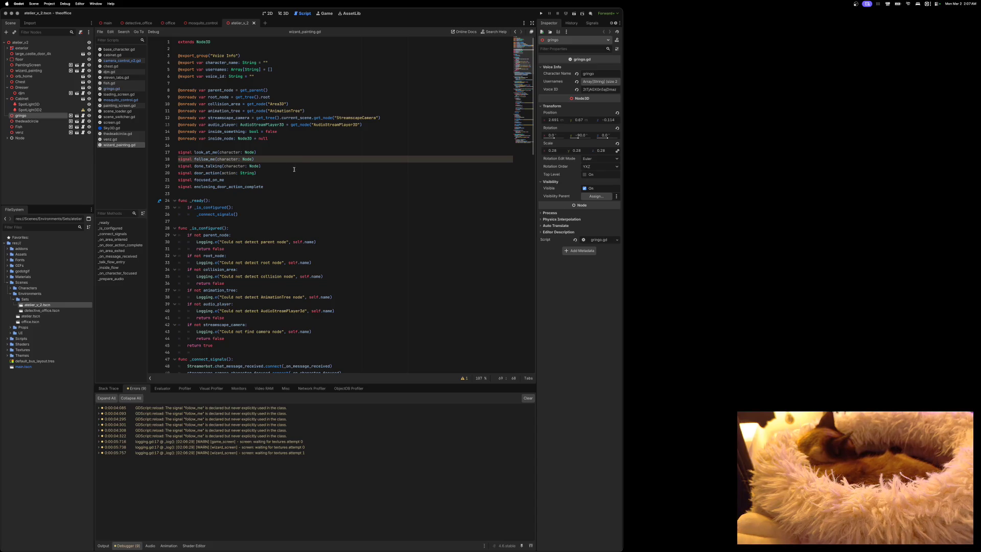
key(alt+Left)
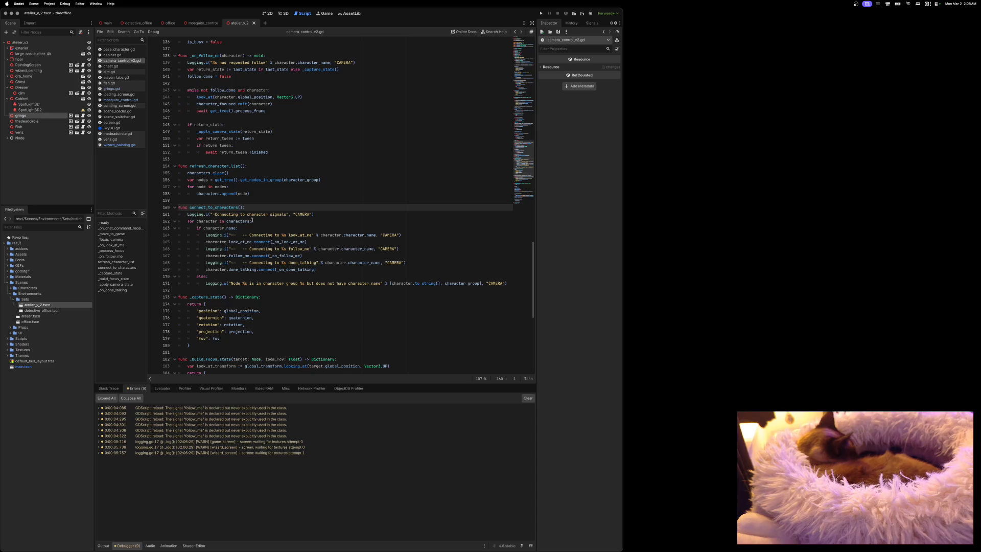
Switch to the office scene and bring up its camera_control_v2.gd script.
mouse_move(251, 220)
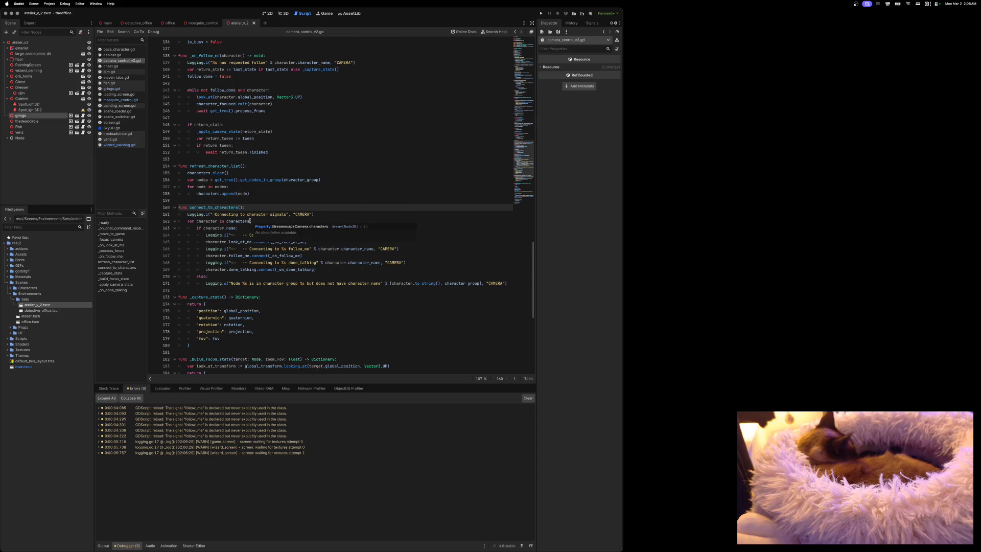
mouse_move(223, 236)
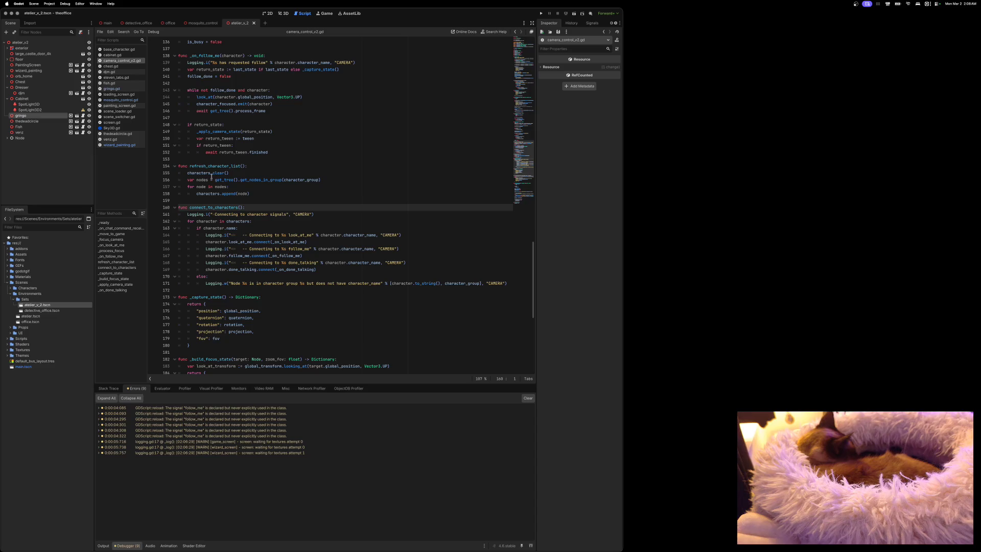
click(169, 23)
click(84, 48)
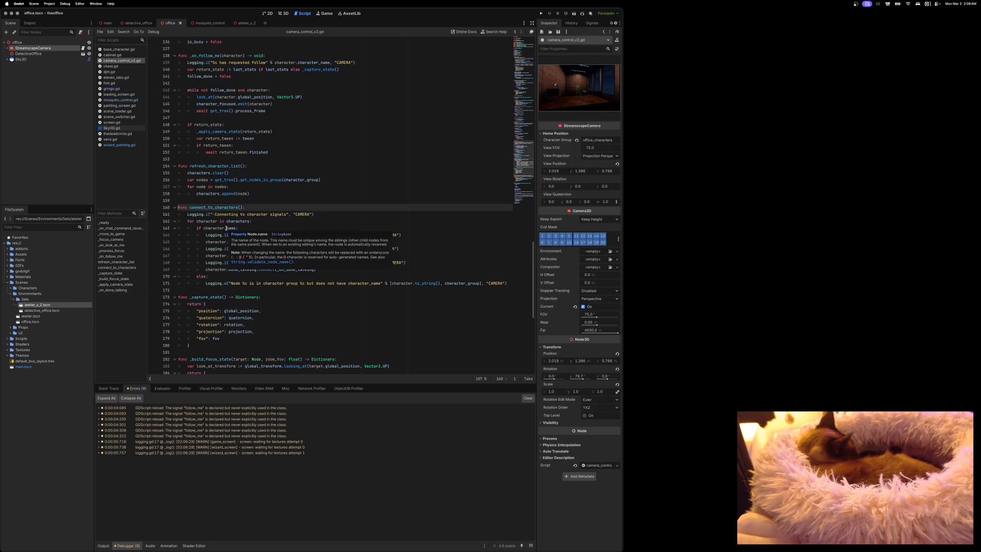
Change character.name to character.character_name on line 163, then review the script's top.
click(226, 228)
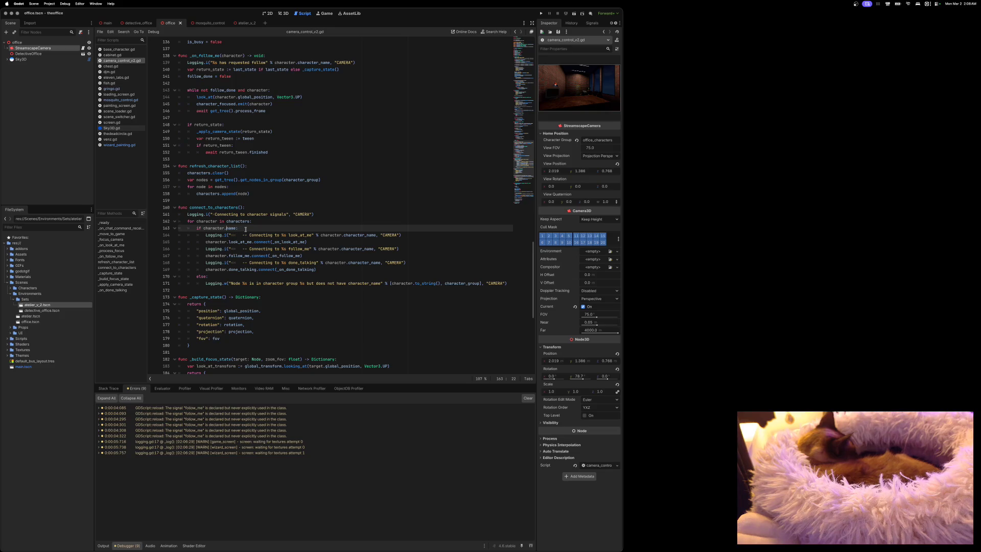
text(character_)
scroll(254, 198, up, 15)
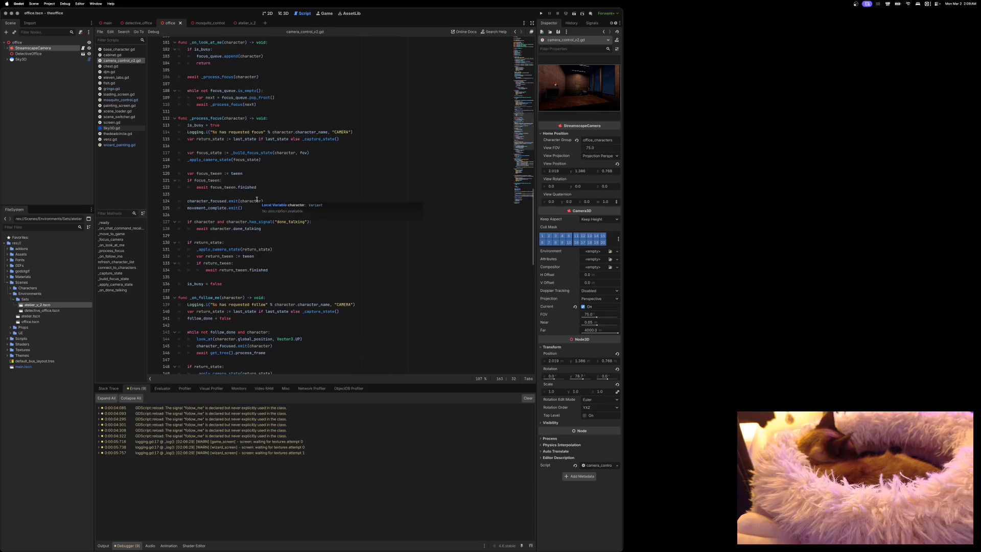
scroll(256, 199, up, 18)
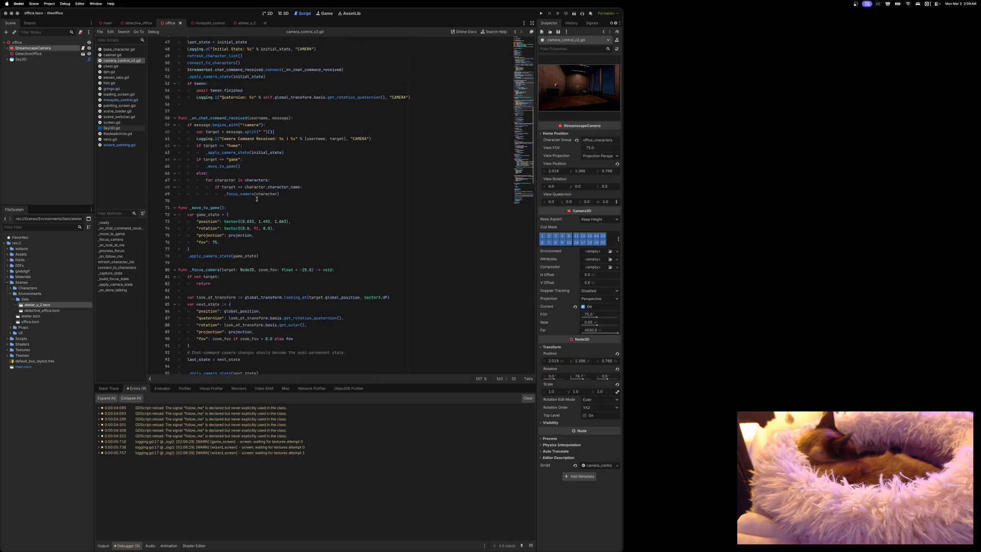
scroll(256, 199, up, 4)
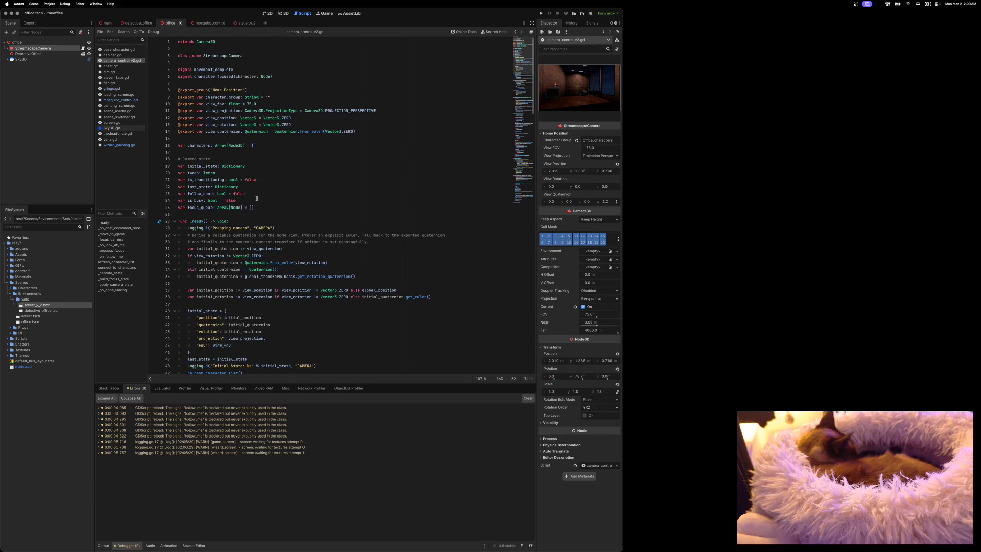
scroll(257, 198, down, 3)
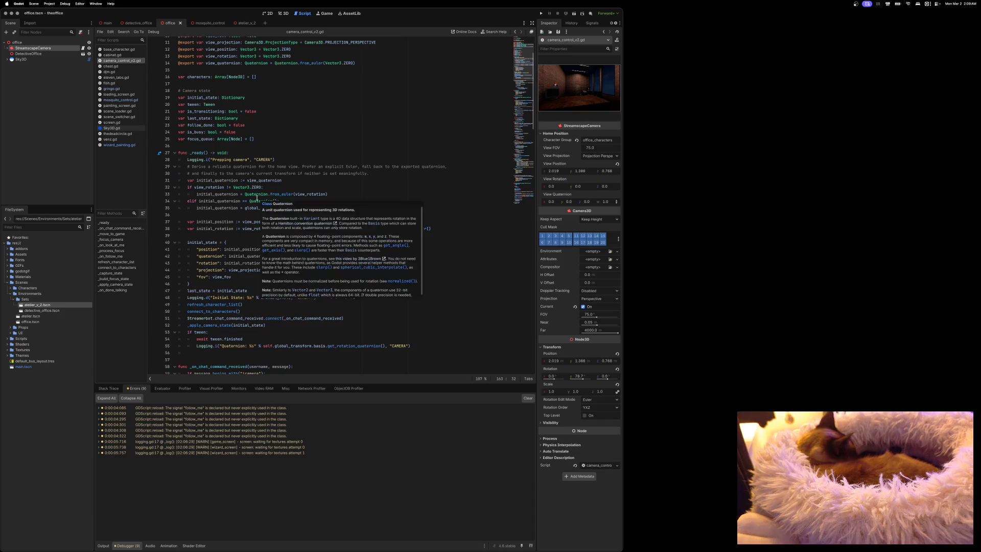
scroll(256, 199, down, 2)
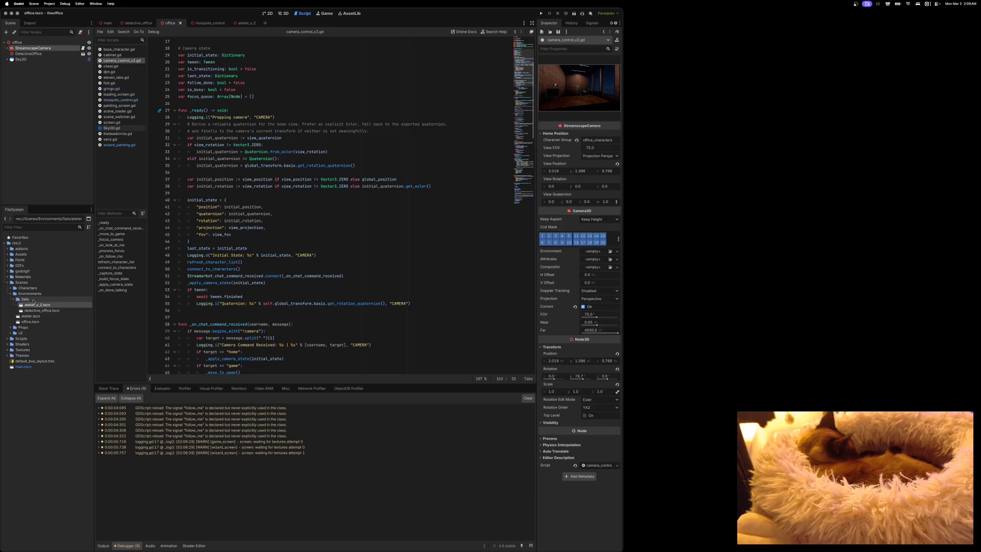
click(30, 316)
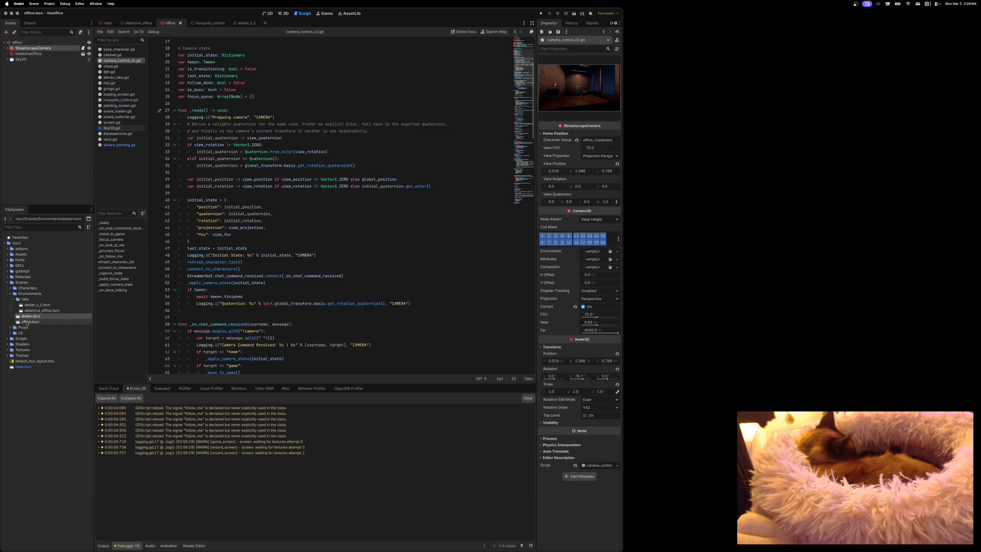
Open atelier.tscn, inspect its StreamscapeCamera's Home Position, then return to the office scene.
double_click(18, 316)
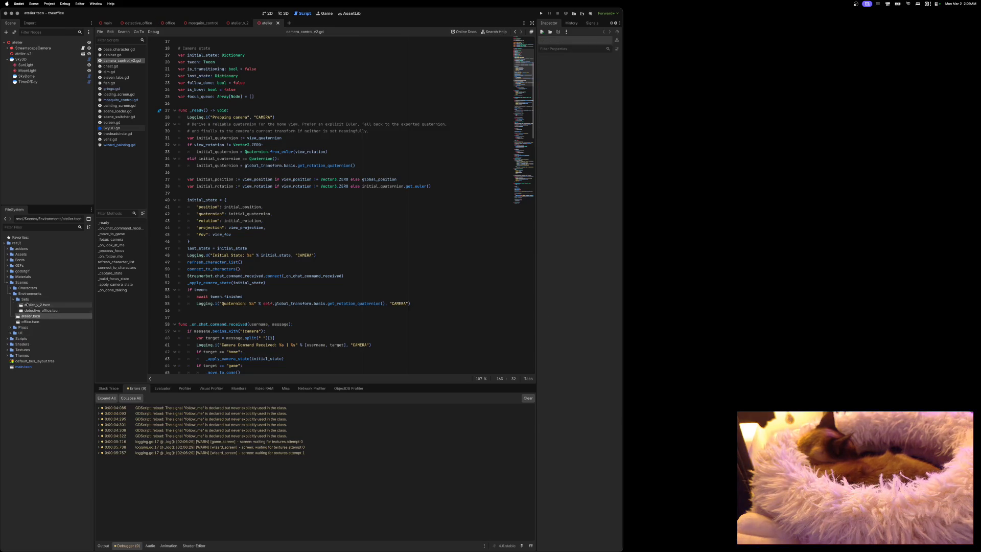
click(7, 60)
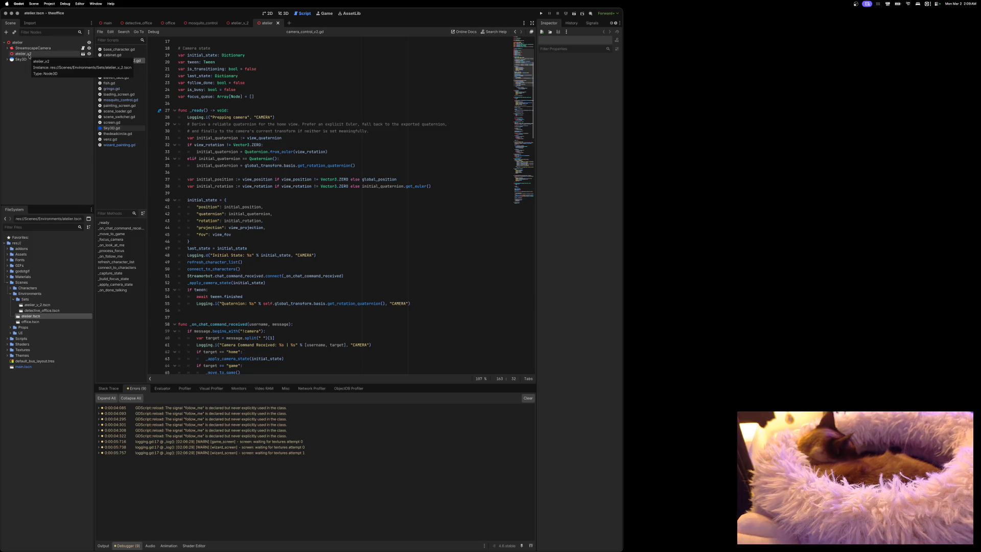
click(33, 48)
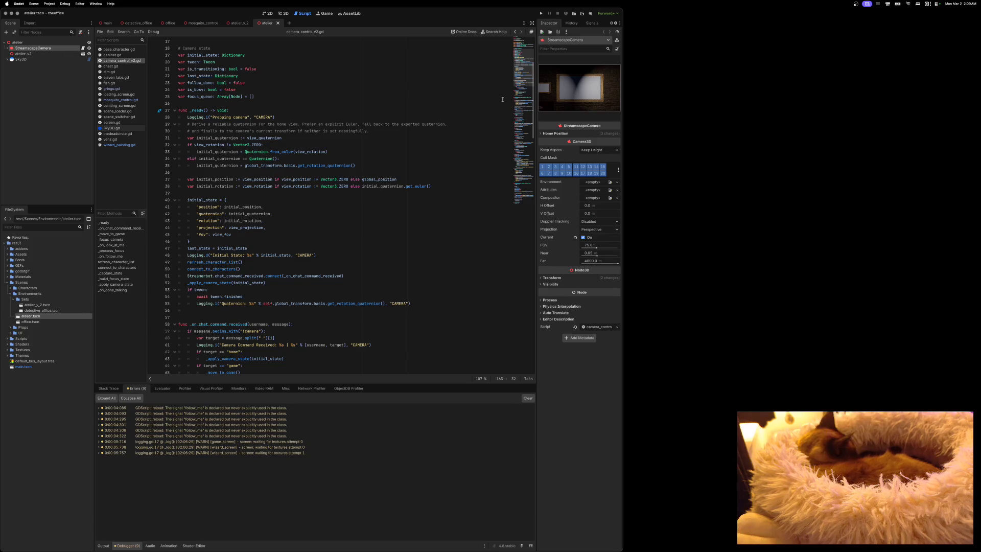
click(541, 133)
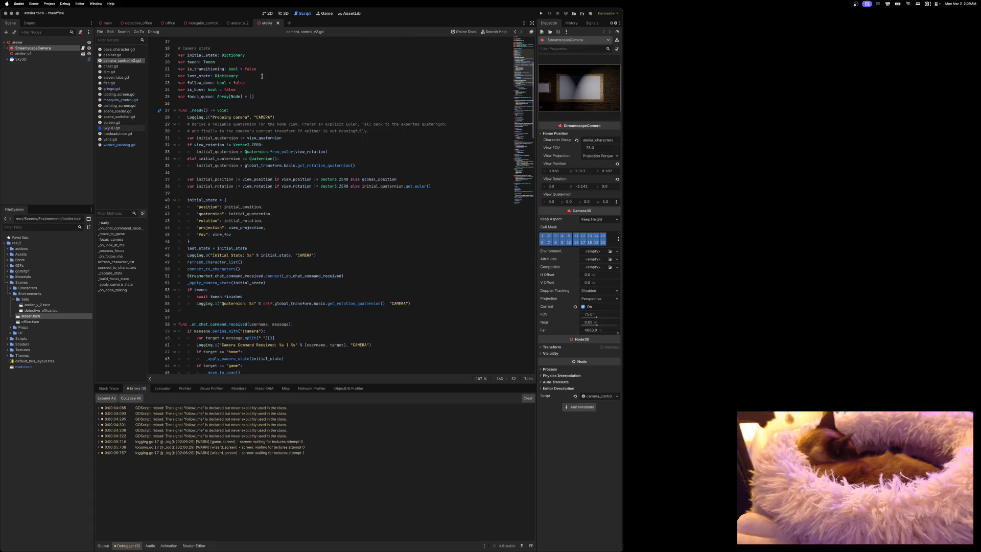
click(170, 23)
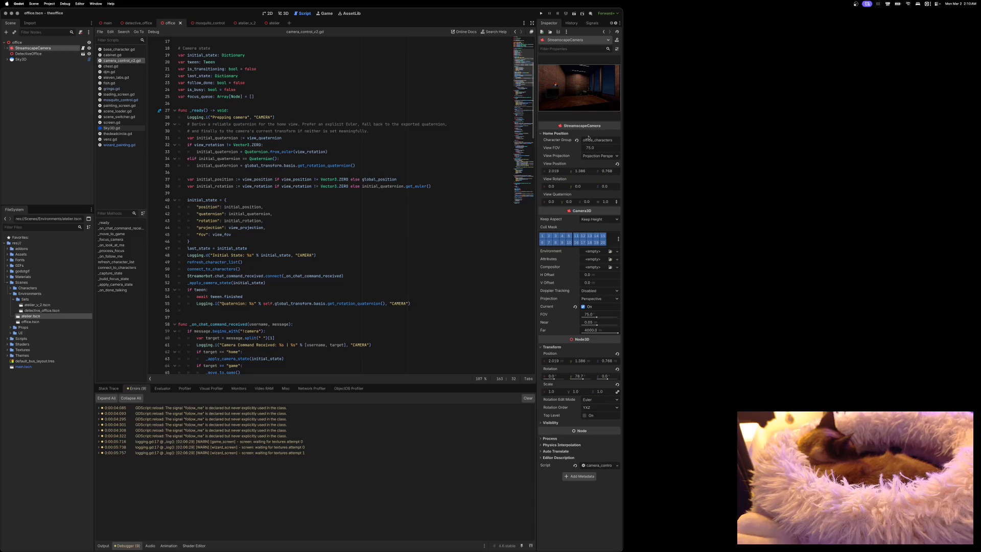
In the detective office scene, add a first element to MosquitoControl's Voice Info Usernames and save.
click(135, 23)
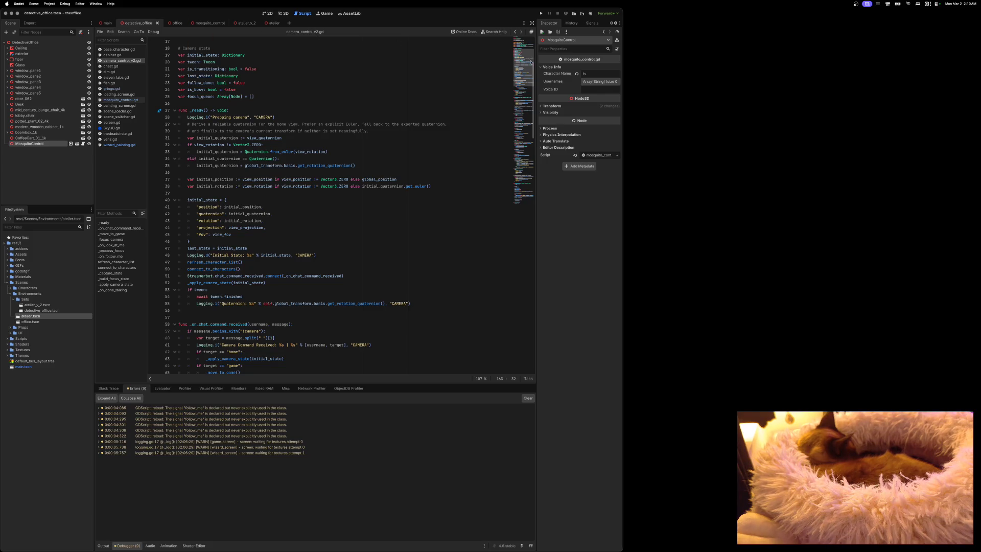
click(540, 69)
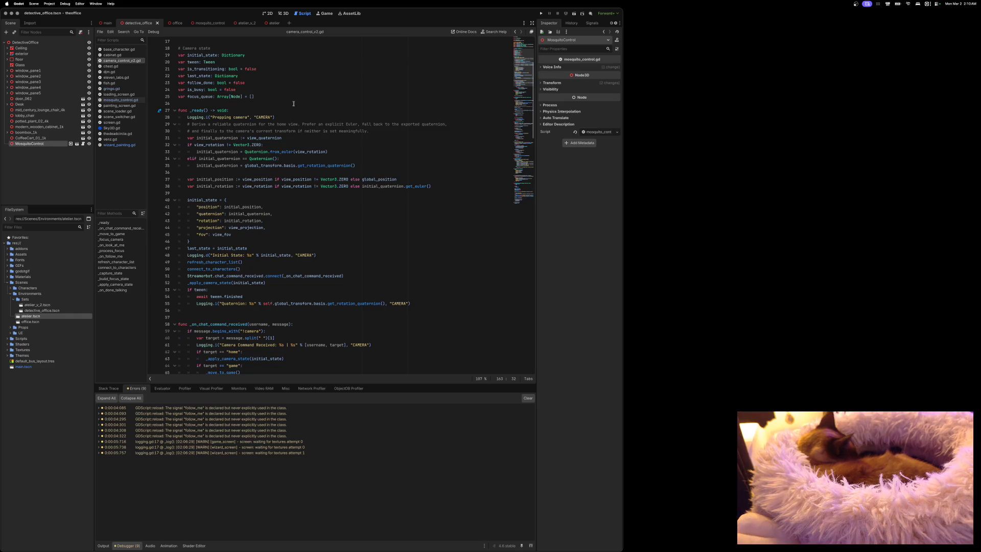
click(552, 67)
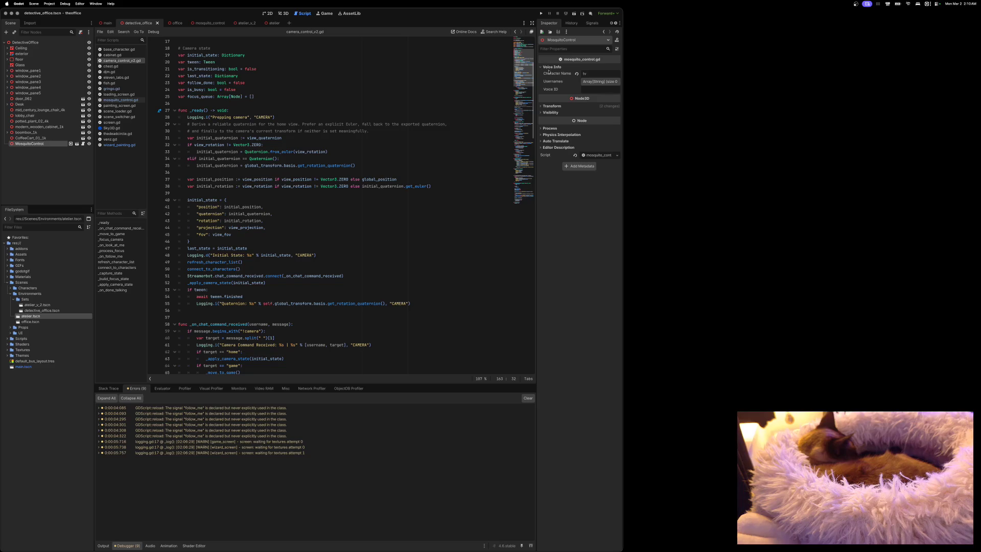
click(590, 82)
click(583, 98)
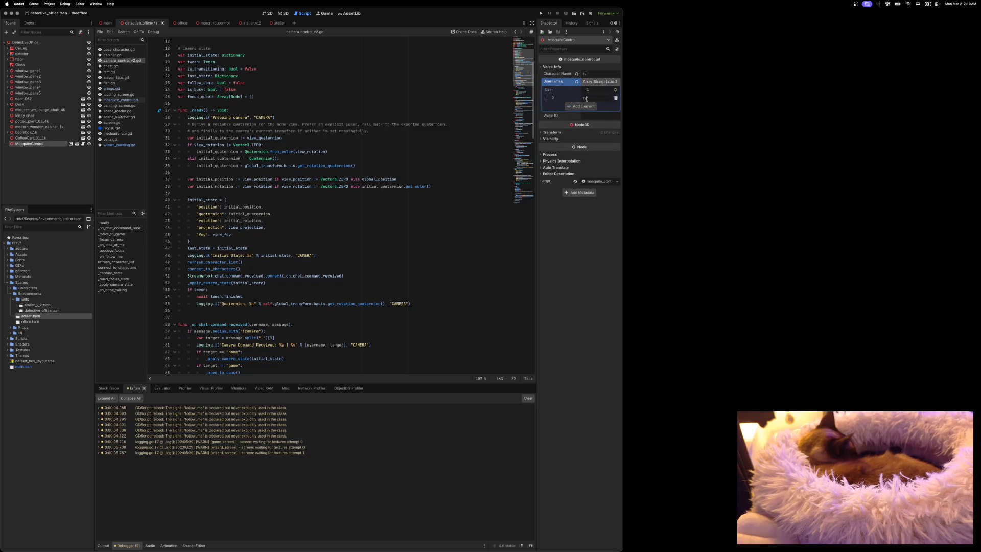
key(super+s)
Run the project to try the chat camera commands, then close the game.
click(541, 13)
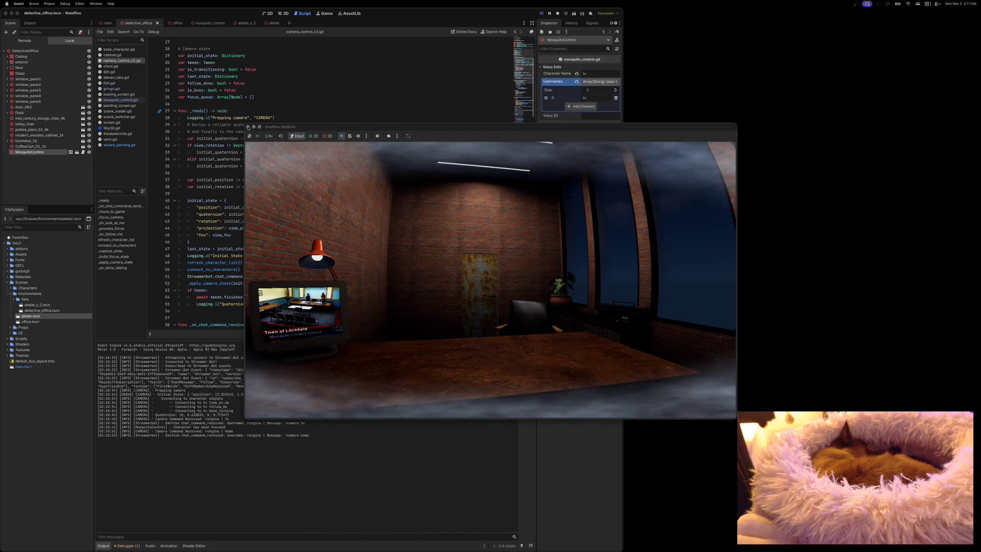
click(247, 128)
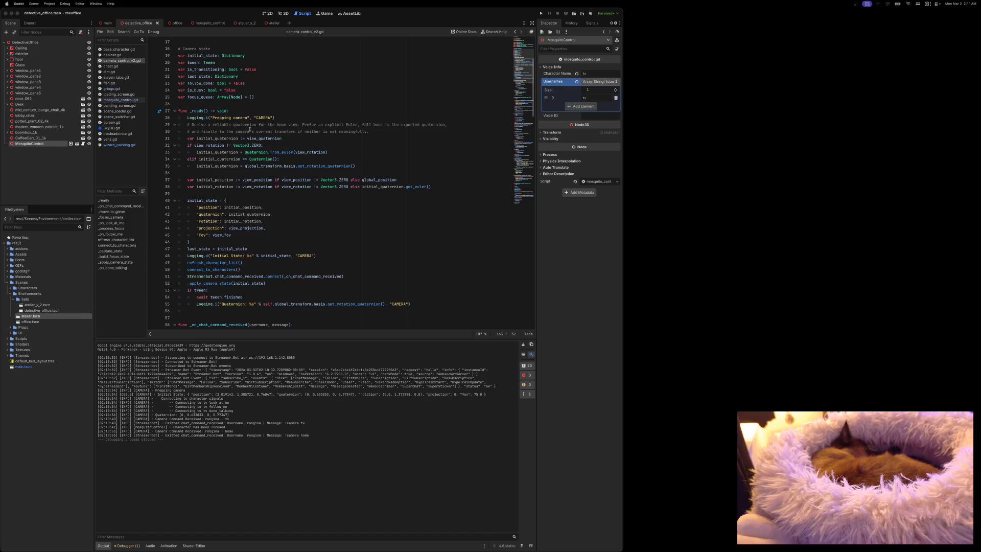
scroll(242, 141, down, 5)
scroll(242, 141, down, 2)
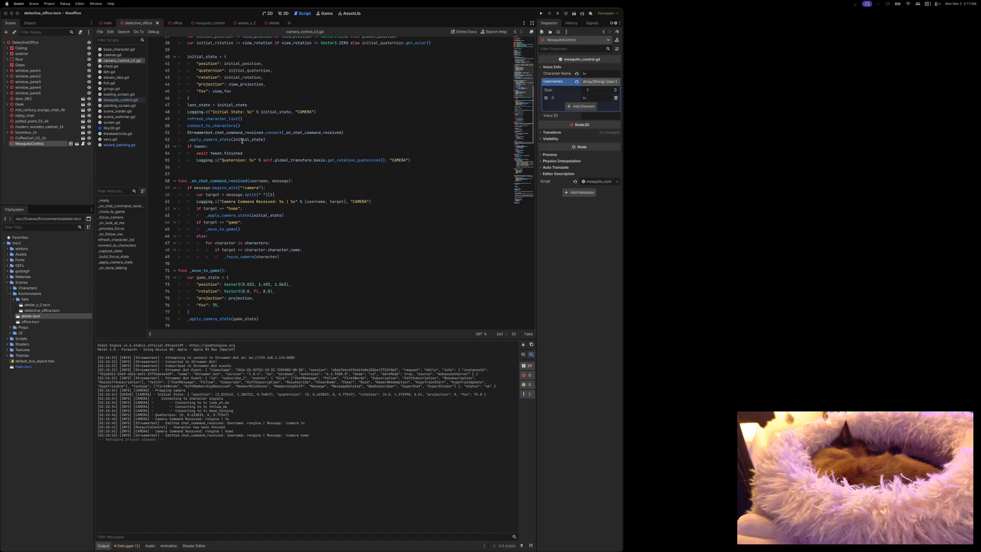
scroll(242, 140, down, 1)
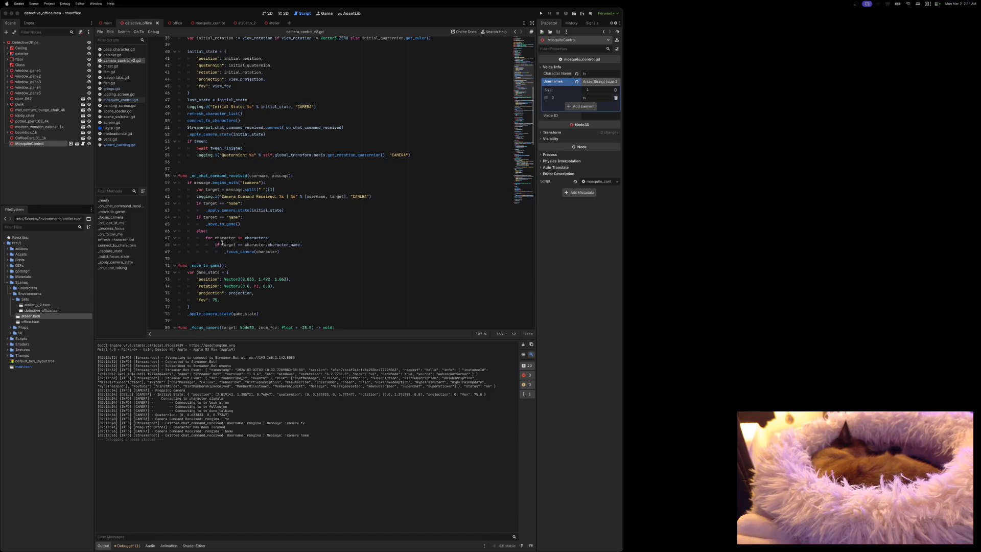
mouse_move(222, 245)
scroll(293, 242, down, 5)
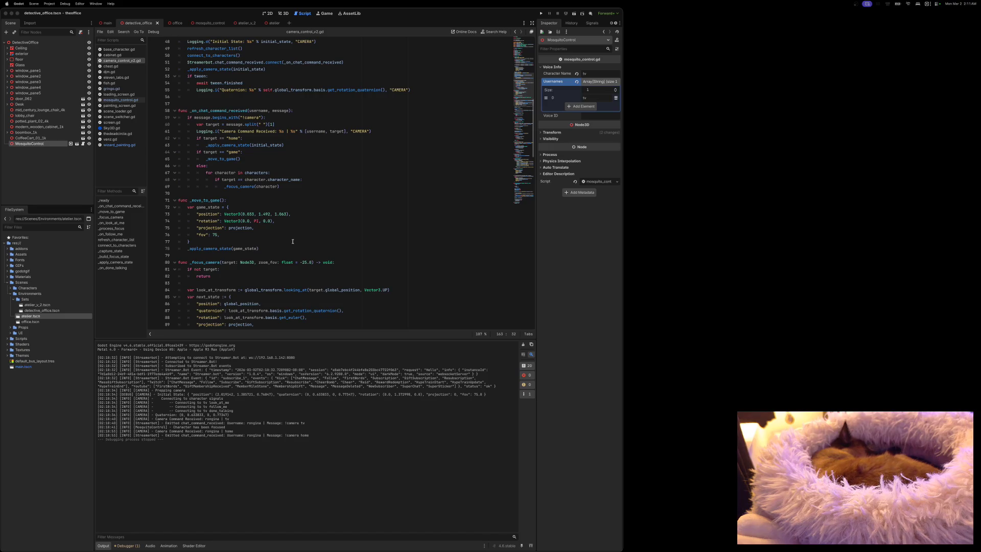
scroll(293, 242, down, 3)
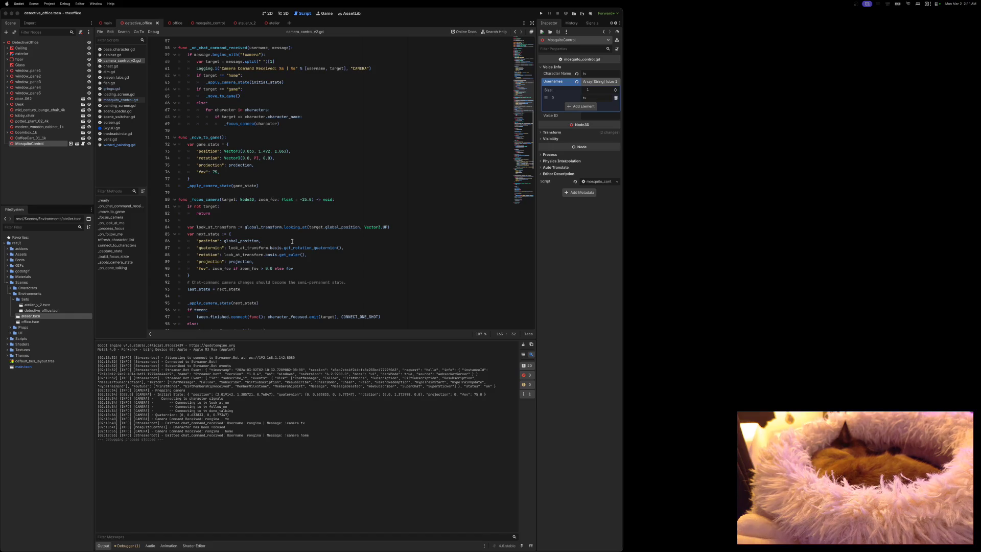
scroll(293, 241, down, 3)
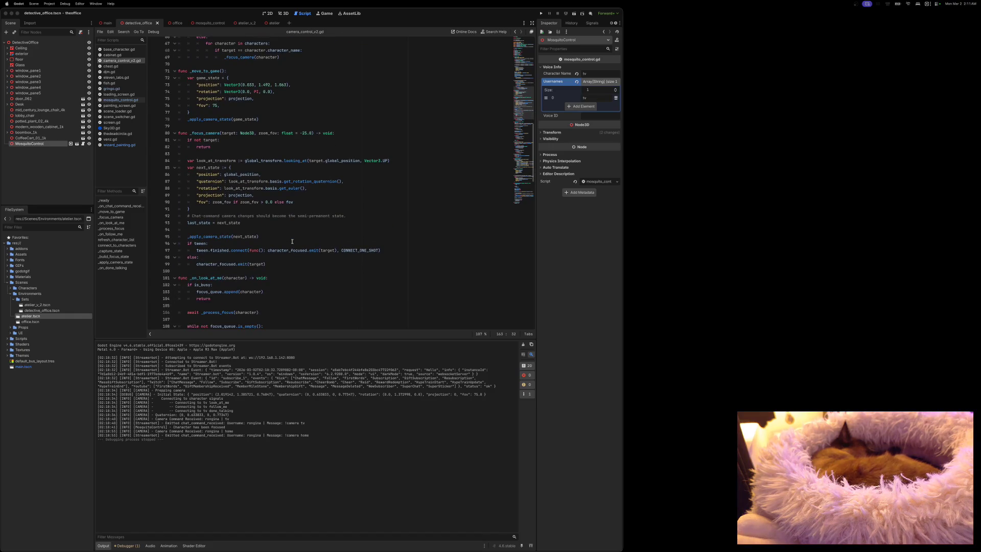
scroll(293, 241, down, 3)
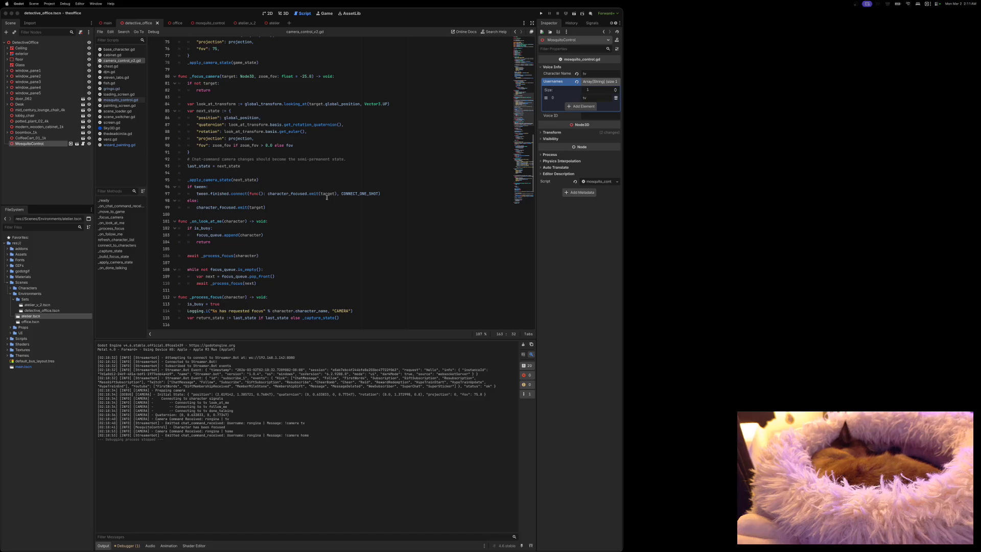
Relaunch the game with its window on the screen's right, then open the mosquito_control scene.
click(541, 13)
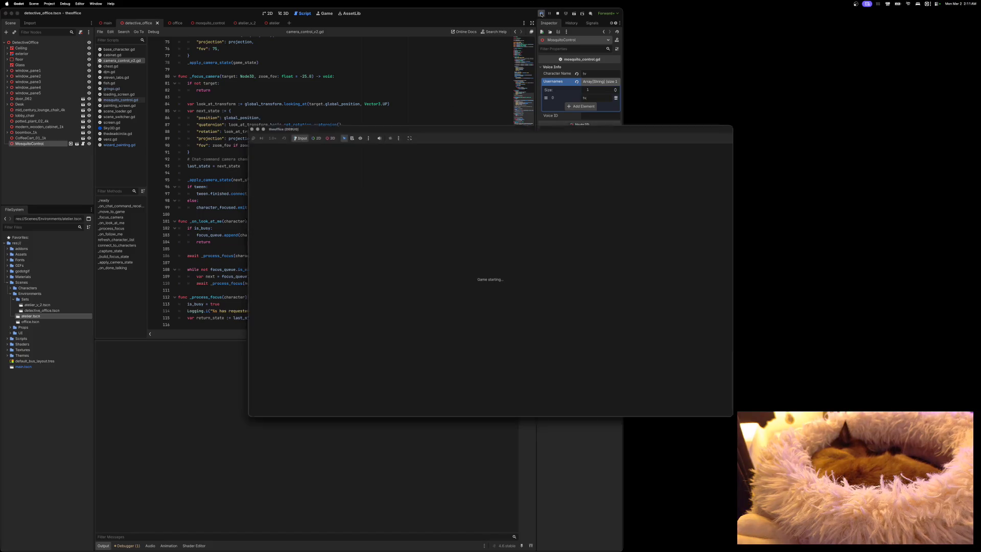
mouse_move(557, 127)
mouse_down()
mouse_move(794, 125)
mouse_move(862, 117)
mouse_move(938, 84)
mouse_up()
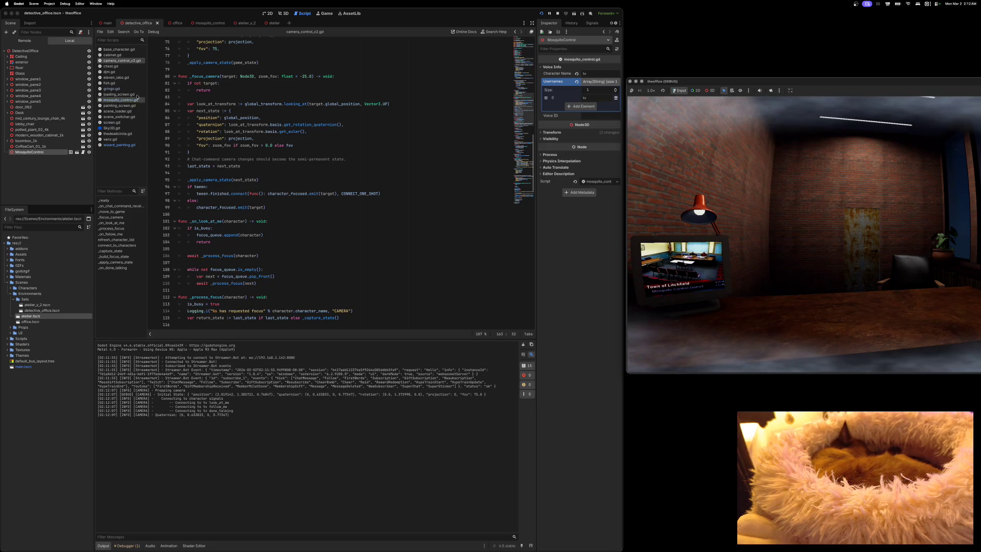
click(209, 24)
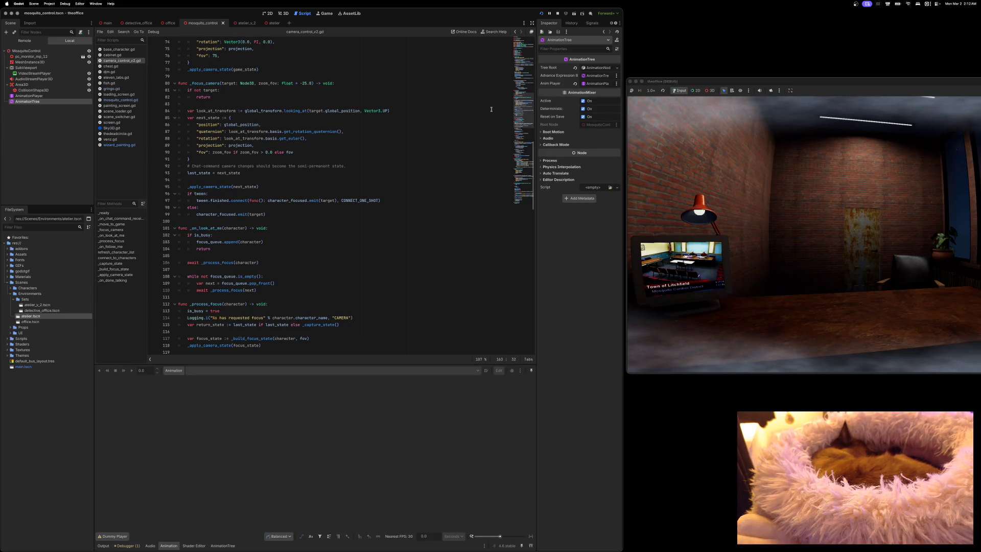
Try faster VideoStreamPlayer Speed Scale values, ending around 1.2.
click(34, 73)
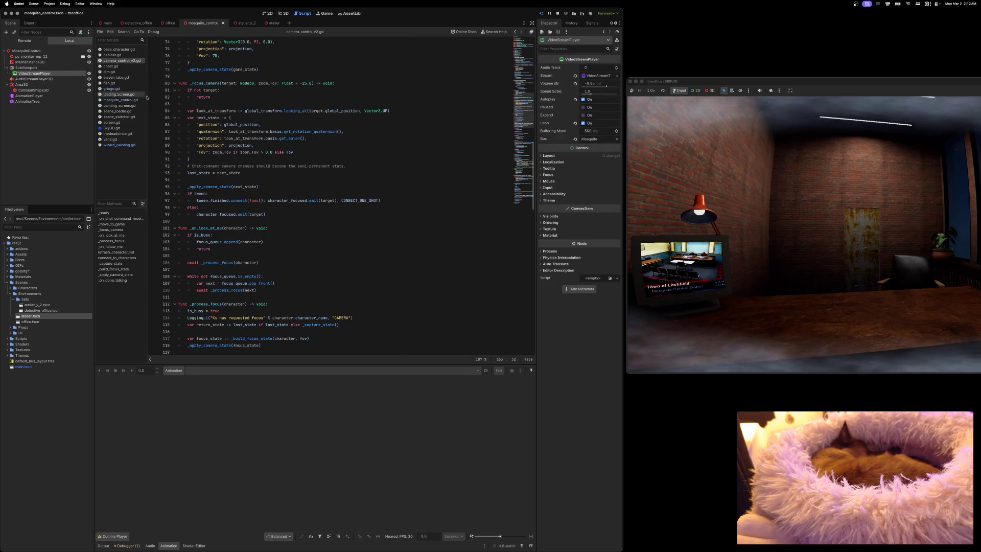
mouse_move(592, 96)
mouse_down()
mouse_move(616, 95)
mouse_move(585, 94)
mouse_up()
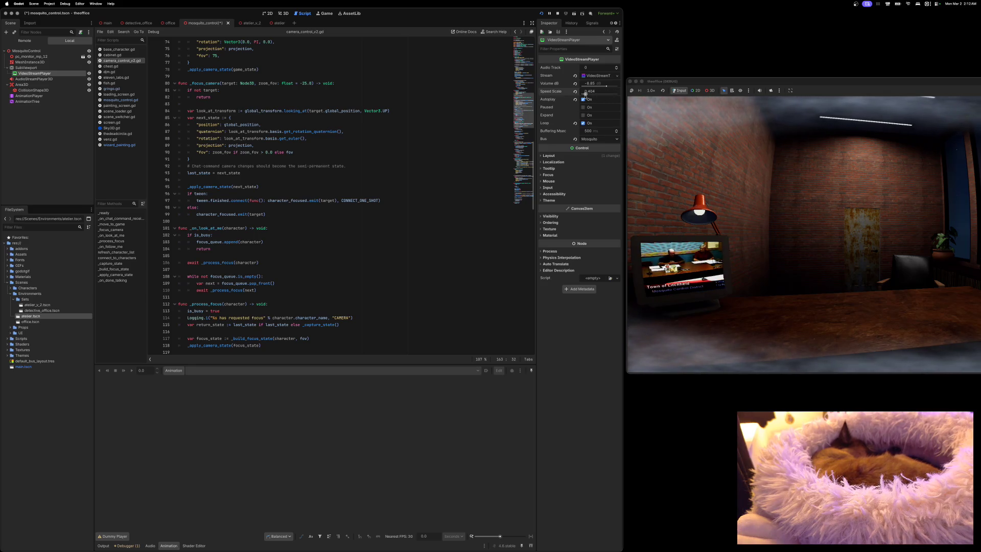
drag(587, 94, 587, 93)
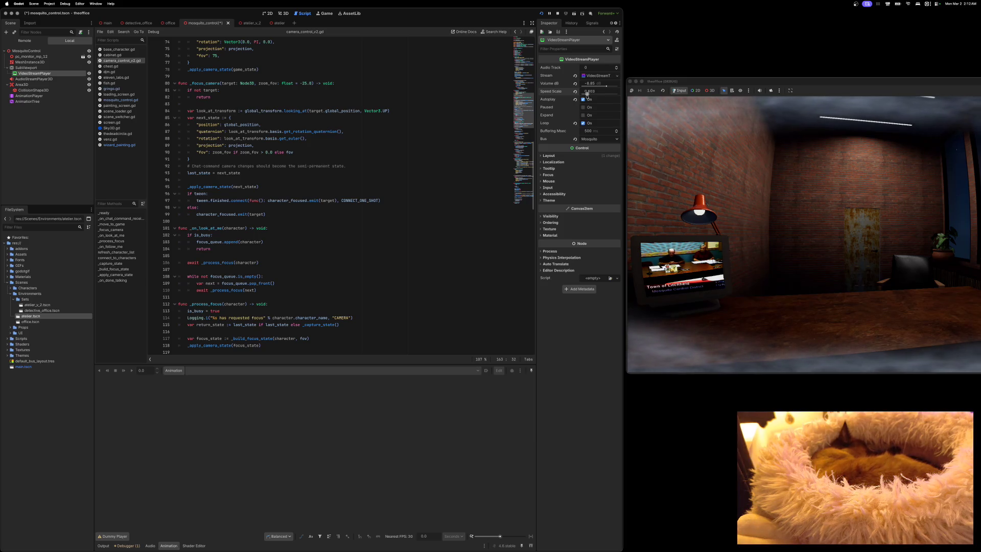
drag(591, 94, 591, 94)
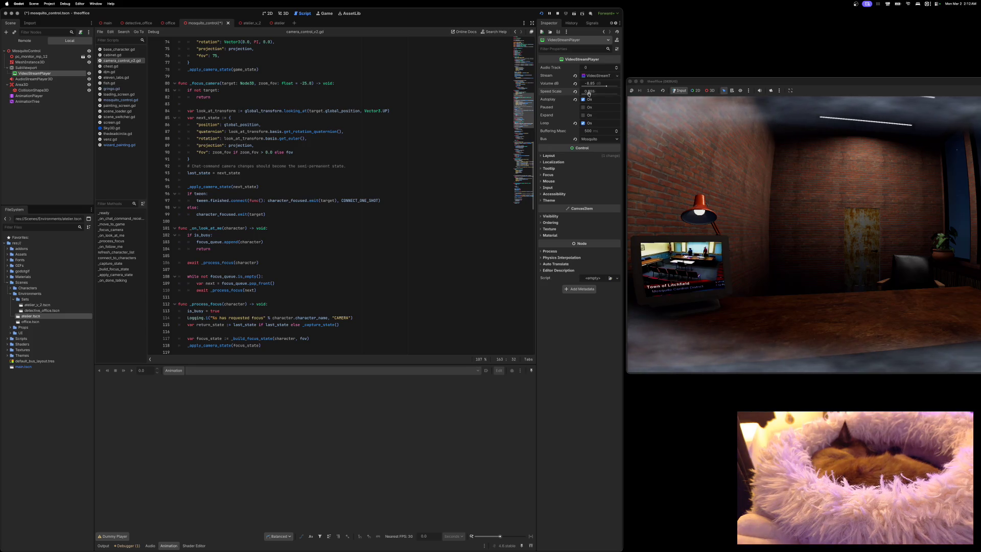
drag(595, 94, 591, 94)
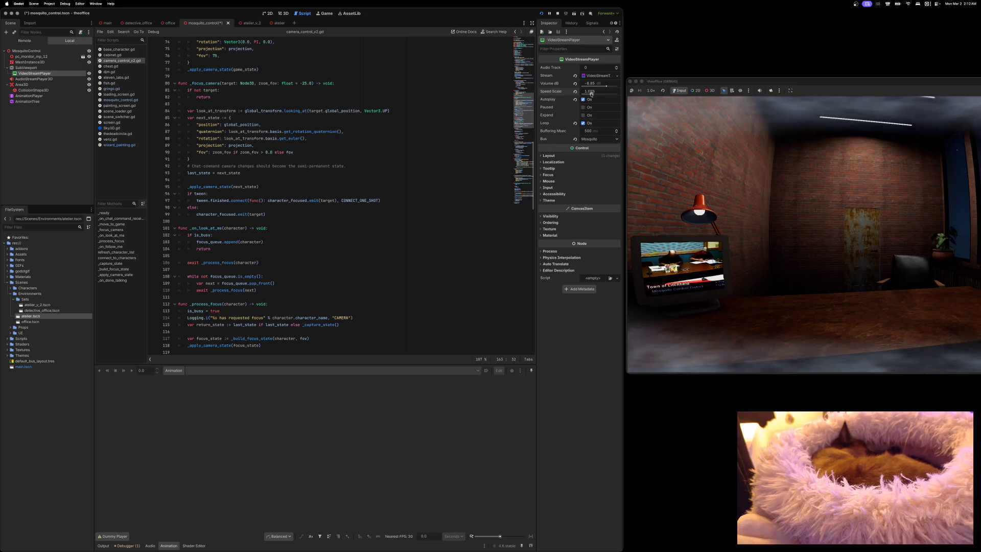
Reset Speed Scale to 1.0, save mosquito_control, and return to detective_office.
click(575, 92)
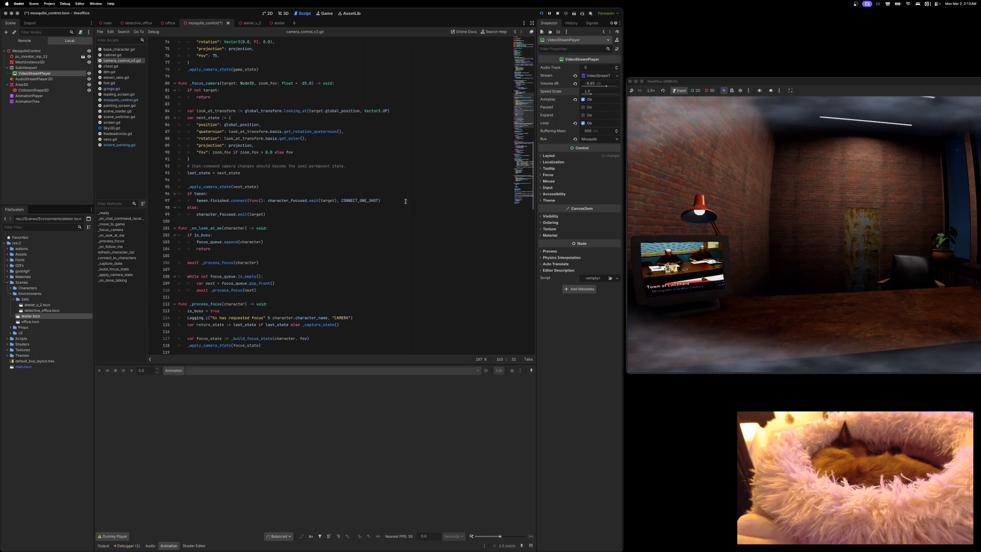
key(super+s)
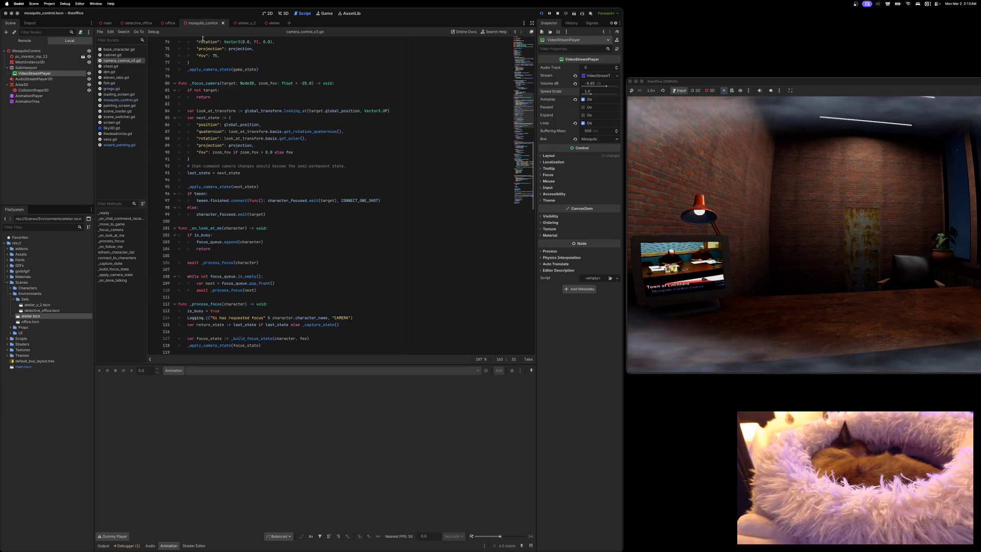
click(143, 25)
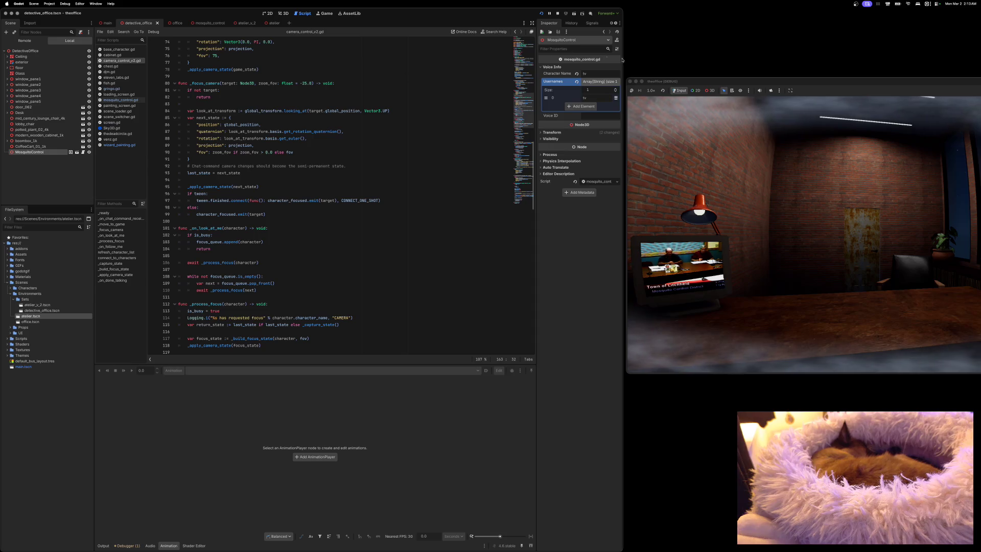
Move the running game window aside, close it, and hide Godot.
mouse_move(801, 83)
mouse_down()
mouse_move(707, 82)
mouse_move(574, 58)
mouse_up()
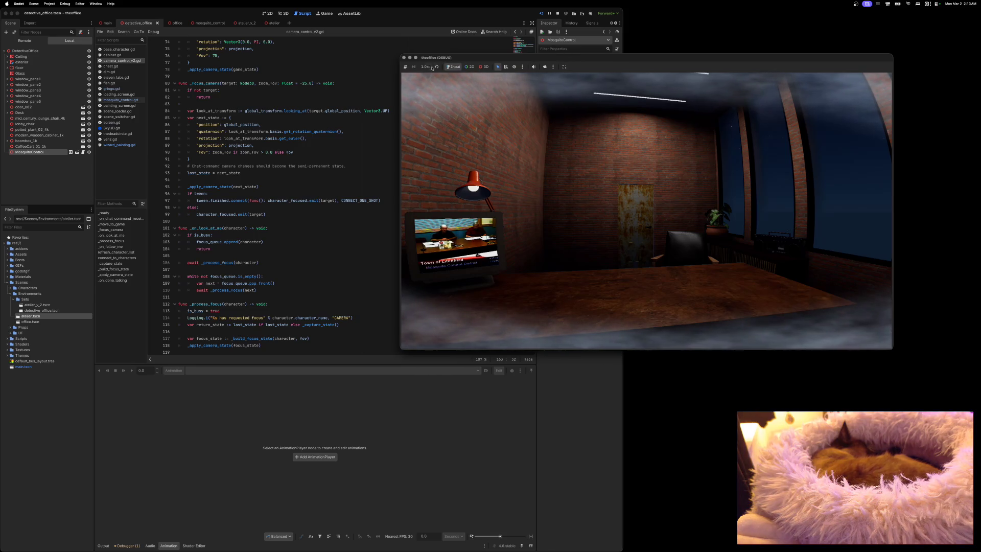
click(404, 58)
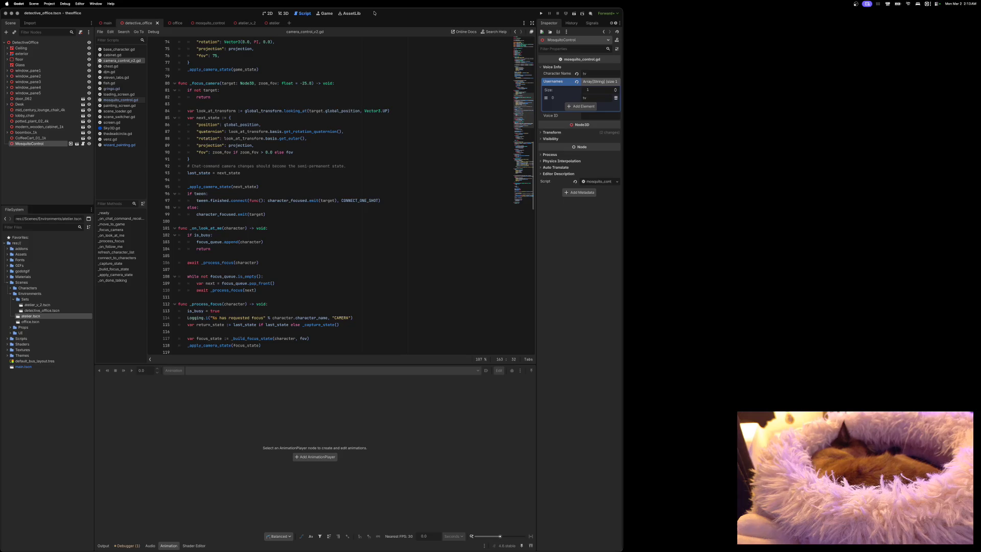
key(super+h)
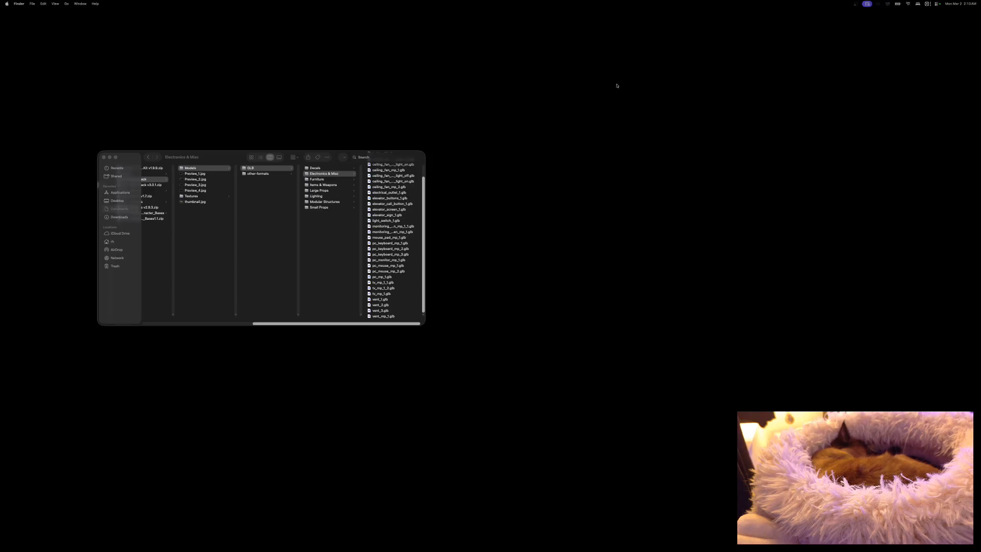
Put away the Finder window and bring OBS to the front.
key(super+w)
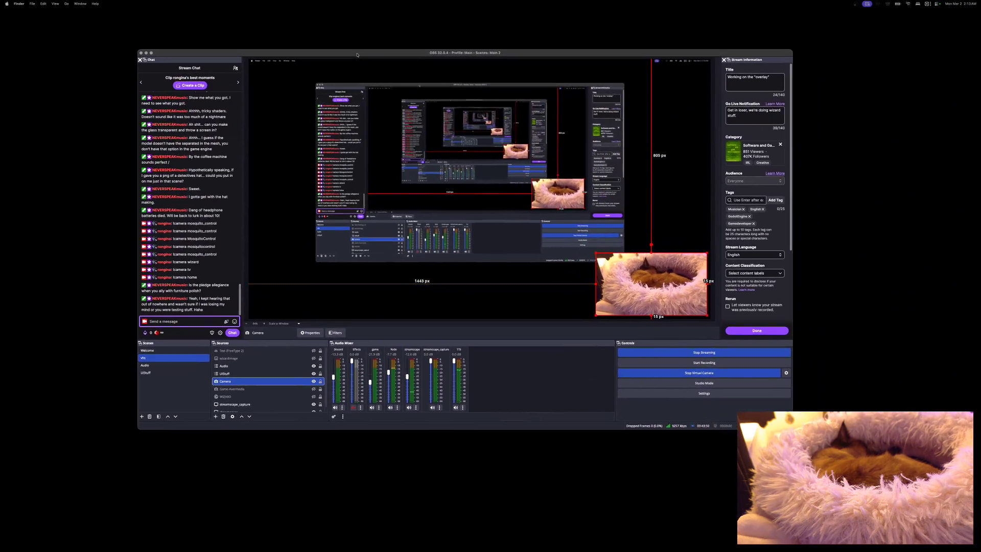
drag(357, 55, 374, 55)
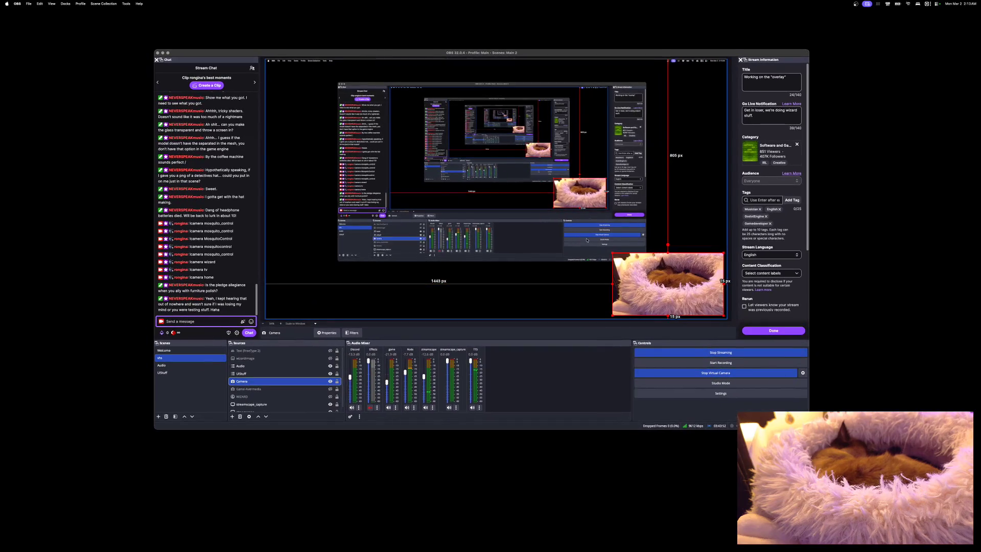
Stretch the Camera source's top-left corner so the cat webcam fills most of the output.
drag(612, 252, 270, 61)
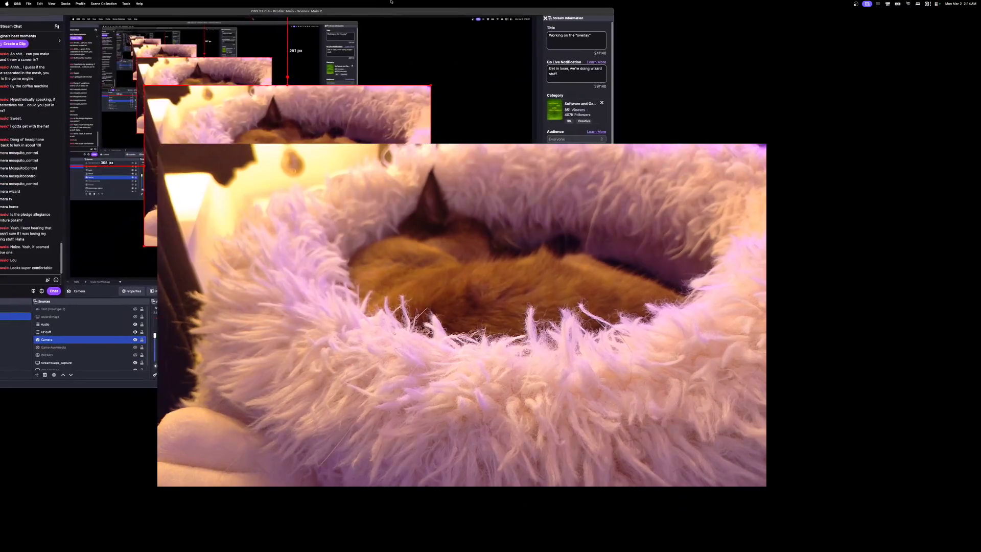
Move the OBS window up and to the right.
mouse_move(556, 202)
mouse_down()
mouse_move(378, 202)
mouse_move(385, 117)
mouse_move(560, 47)
mouse_move(833, 58)
mouse_move(624, 77)
mouse_move(313, 82)
mouse_move(760, 99)
mouse_move(603, 101)
mouse_move(553, 96)
mouse_move(756, 95)
mouse_move(459, 75)
mouse_move(471, 124)
mouse_move(734, 99)
mouse_move(706, 29)
mouse_move(658, 22)
mouse_move(733, 26)
mouse_move(629, 45)
mouse_move(409, 46)
mouse_move(811, 68)
mouse_move(635, 54)
mouse_up()
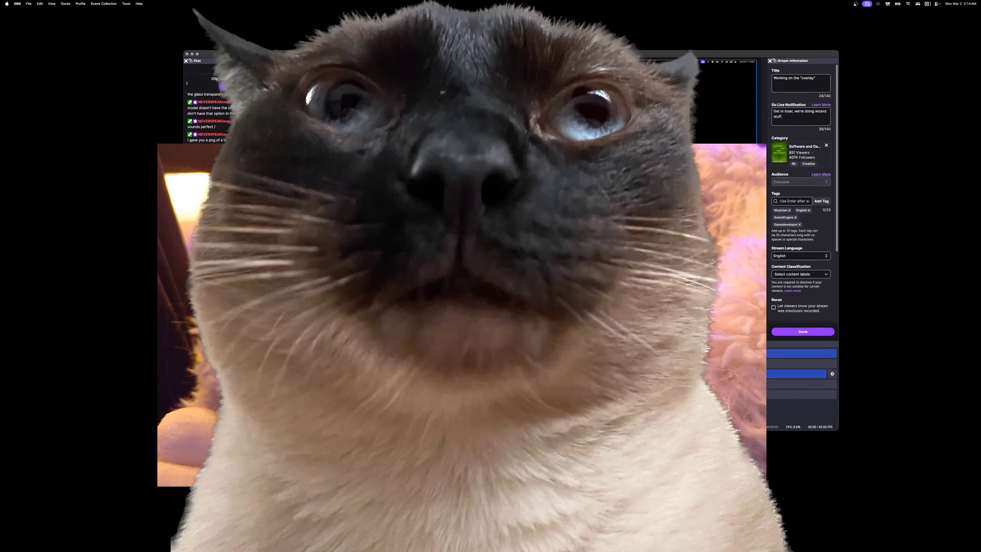